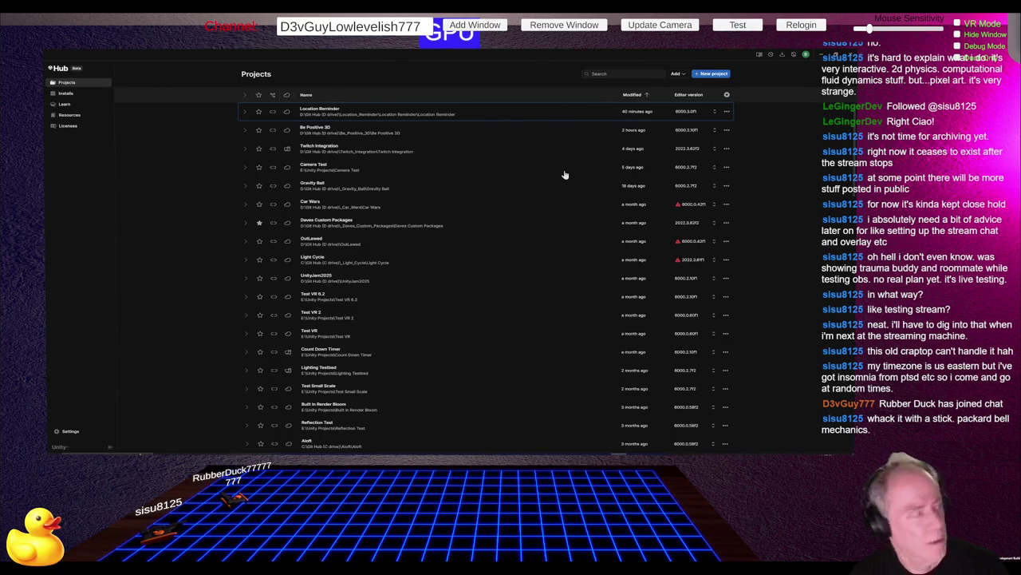
# Step: Switch from Unity Hub to the browser showing Twitch Inspector
pyautogui.hotkey('alt', 'Tab')
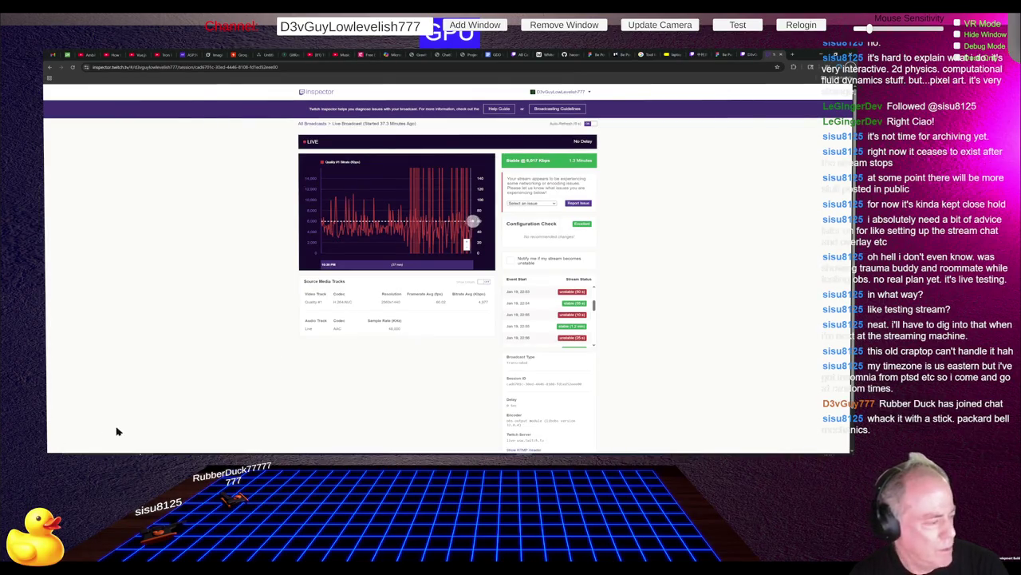
# Step: Reload the Twitch Inspector live broadcast session page
pyautogui.press('F5')
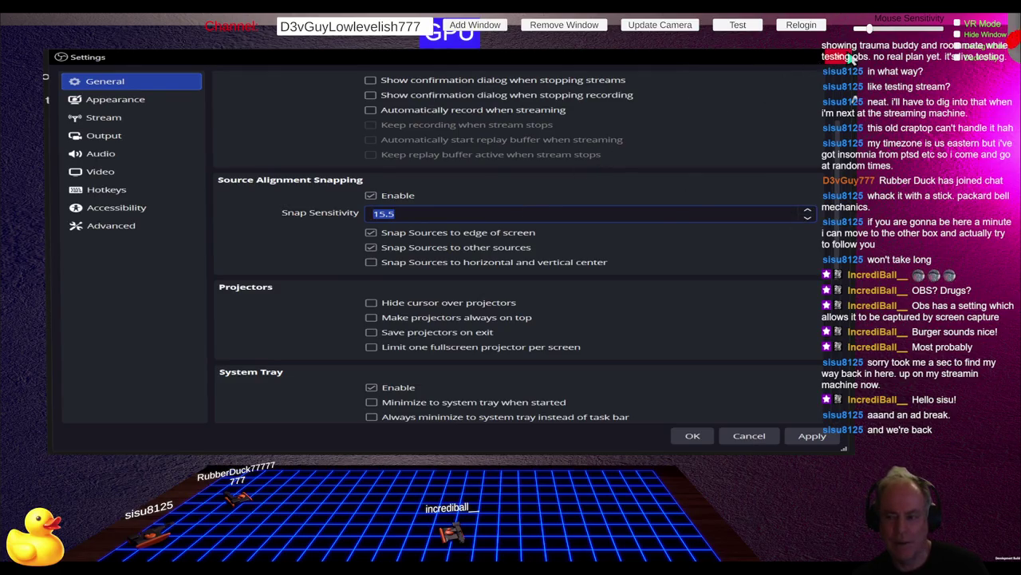
# Step: Expand the OBS Studio window to fill the screen while the stream stays live
pyautogui.doubleClick(691, 59)
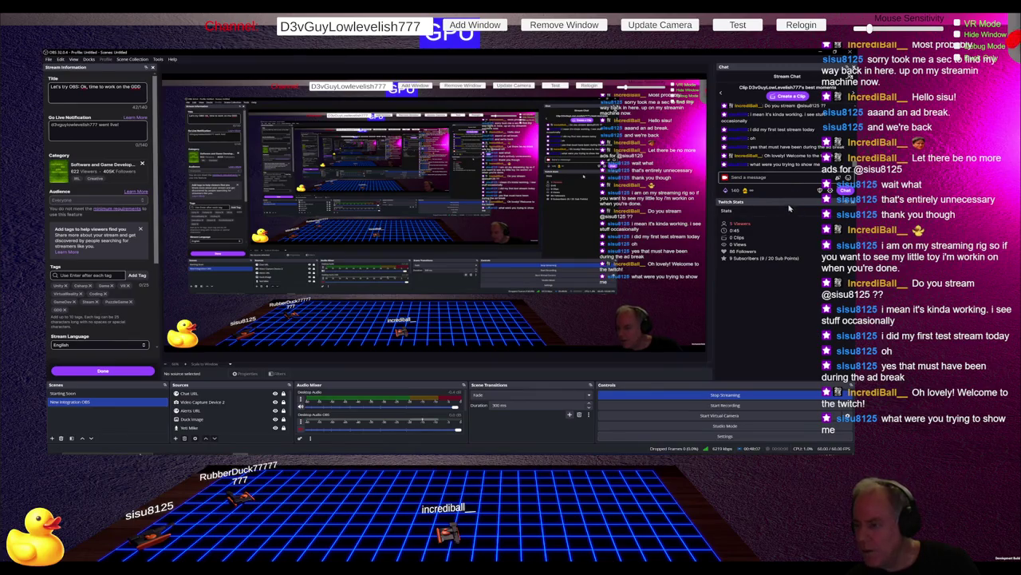
# Step: Rearrange the OBS docks so Twitch Stats sits above an enlarged Chat panel
pyautogui.moveTo(790, 197); pyautogui.dragTo(787, 93)
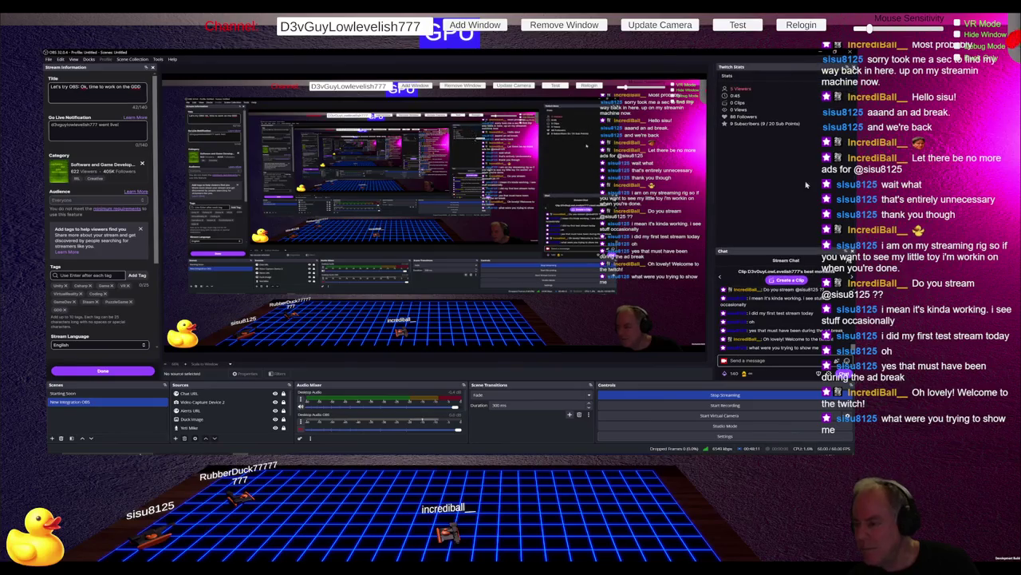
pyautogui.moveTo(789, 252)
pyautogui.mouseDown()
pyautogui.moveTo(795, 120)
pyautogui.moveTo(796, 130)
pyautogui.mouseUp()
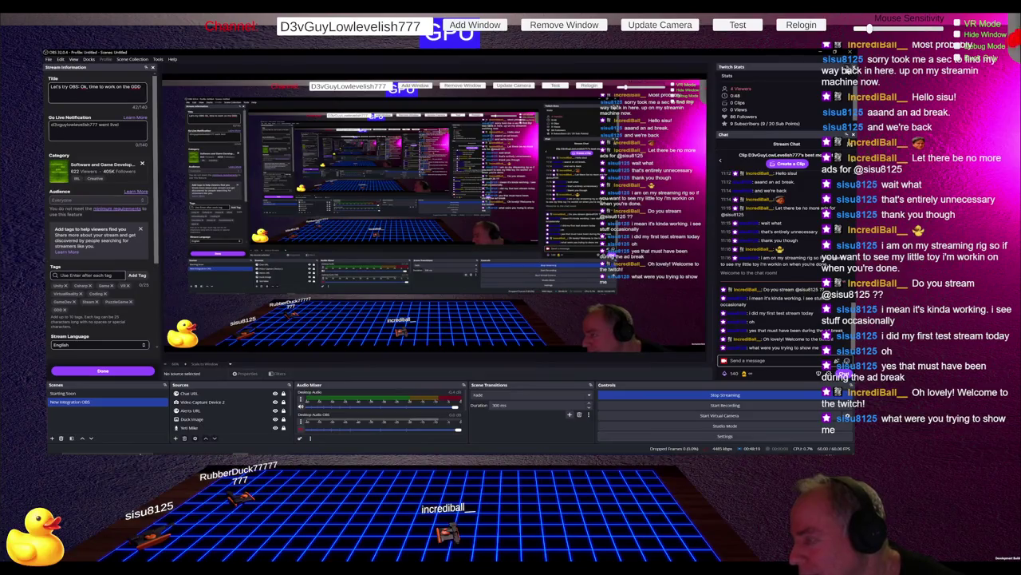
pyautogui.moveTo(798, 134); pyautogui.dragTo(848, 72)
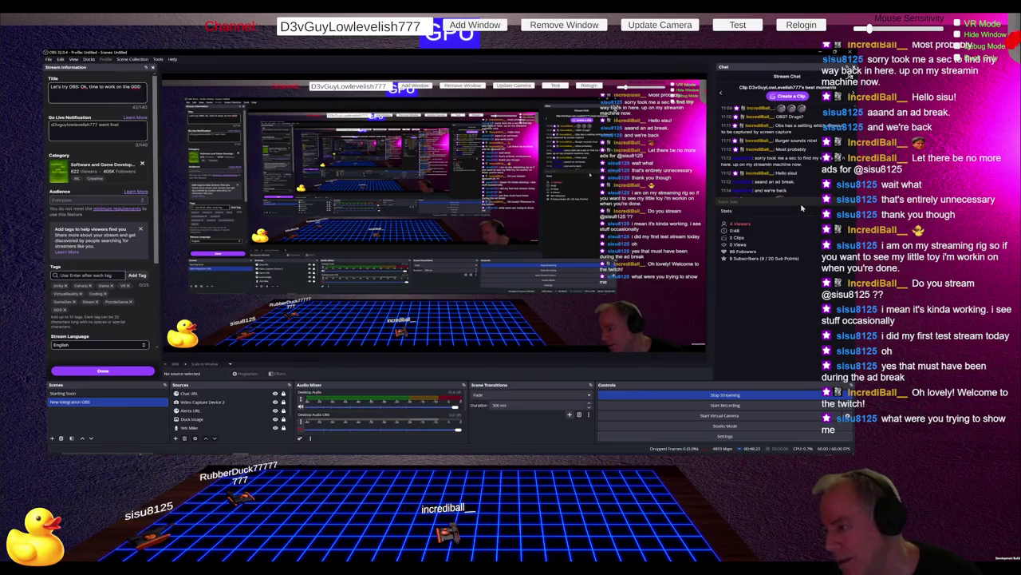
pyautogui.moveTo(802, 208); pyautogui.dragTo(804, 105)
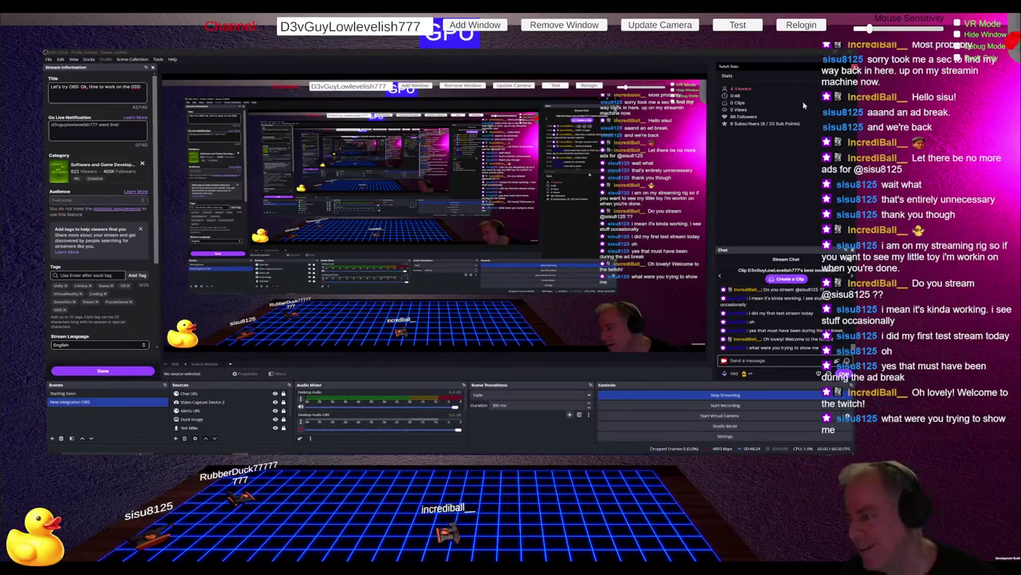
pyautogui.moveTo(798, 247); pyautogui.dragTo(798, 146)
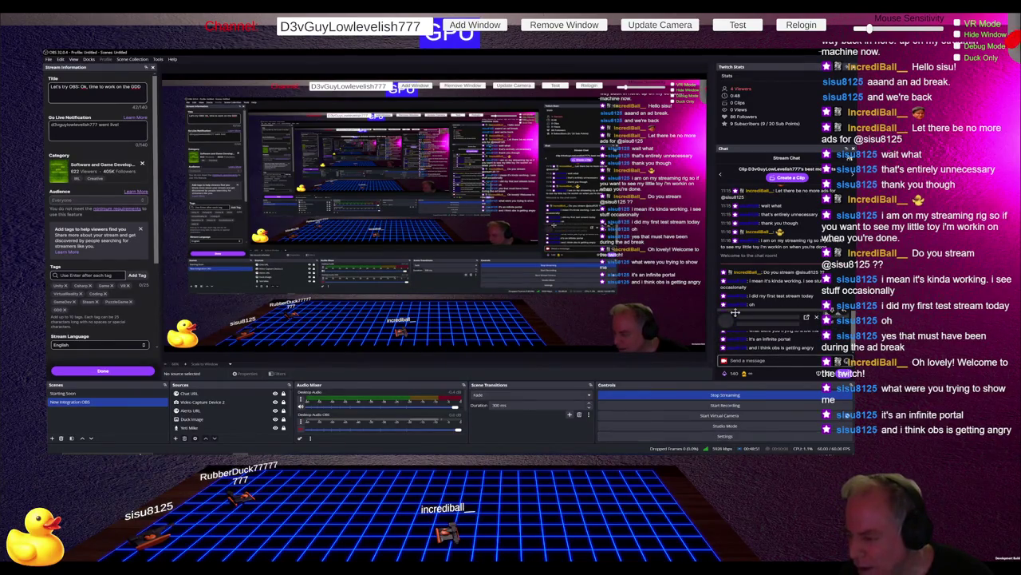
# Step: Send a /shoutout command for the chatting viewer, autocompleting their username in chat
pyautogui.click(741, 317)
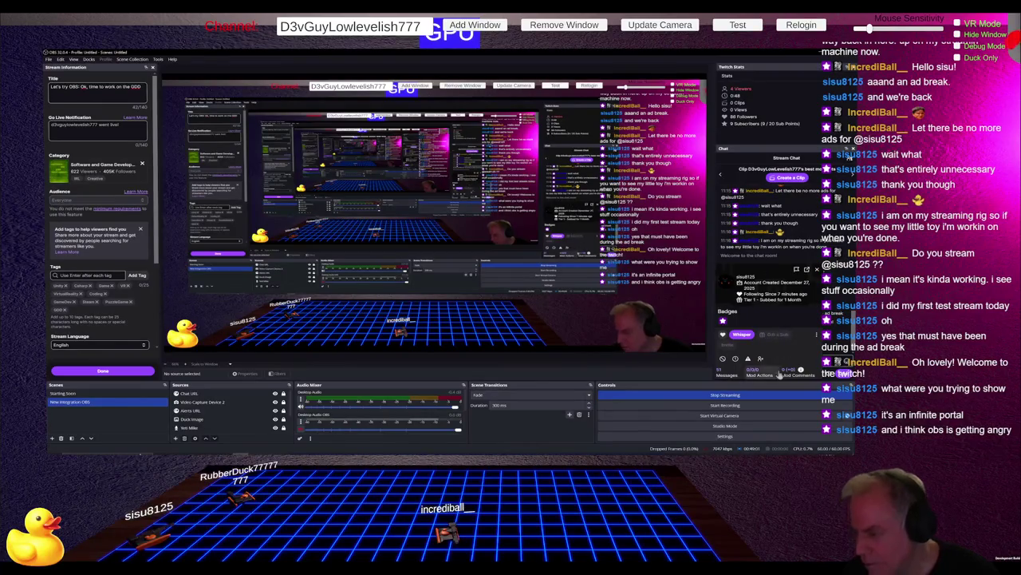
pyautogui.click(762, 361)
pyautogui.write('/shoutout')
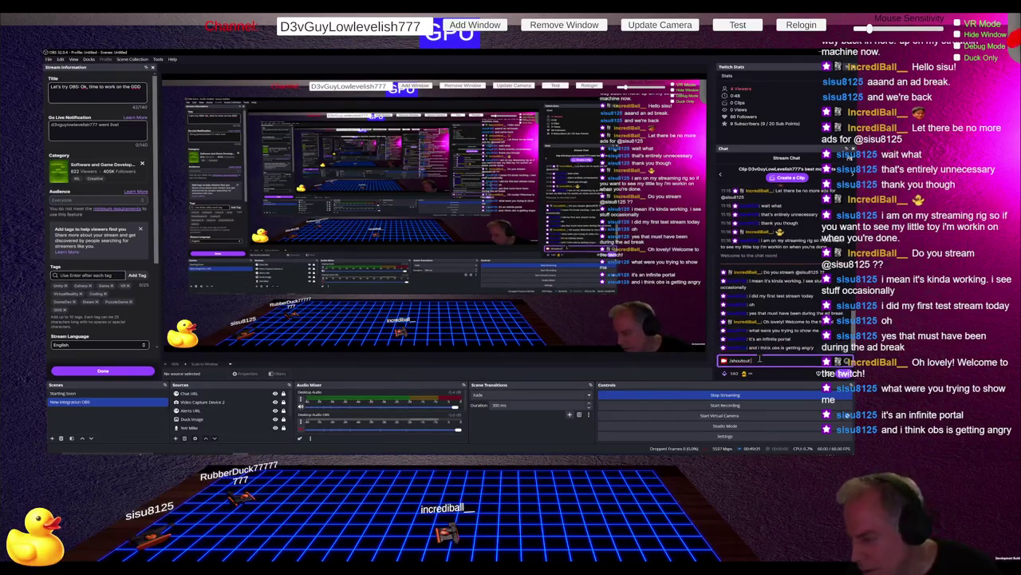
pyautogui.write(' @s')
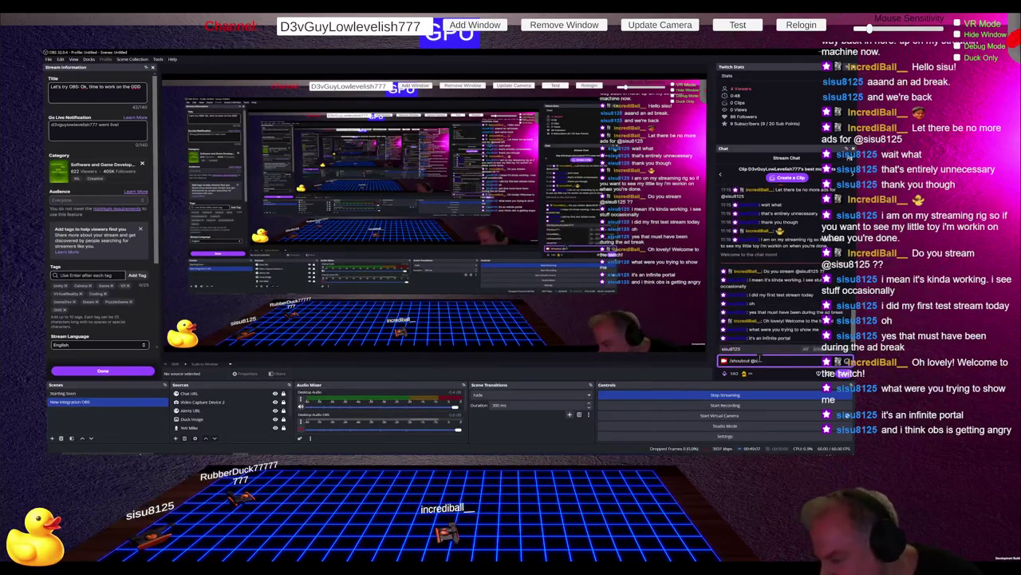
pyautogui.write('i')
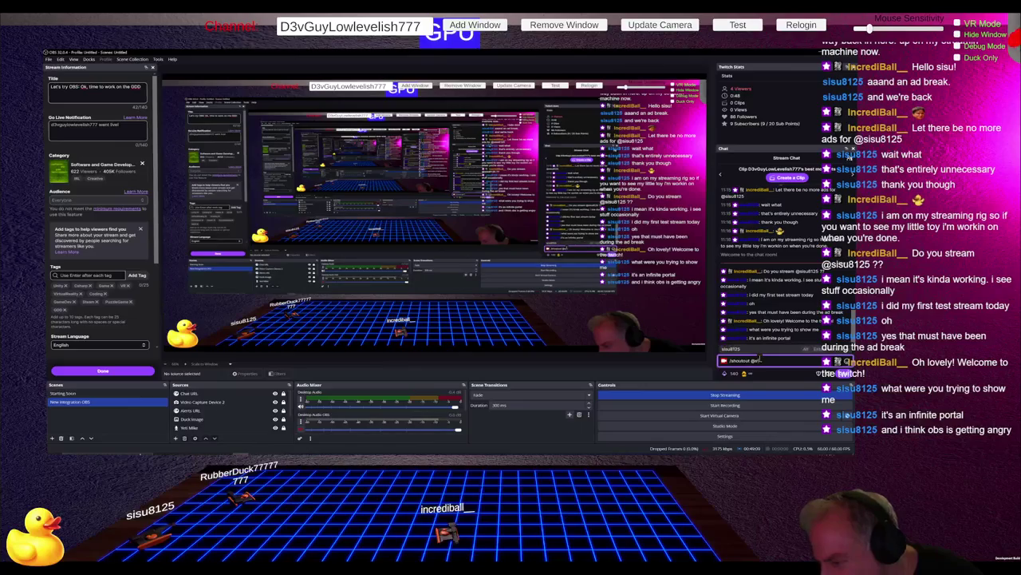
pyautogui.press('Tab')
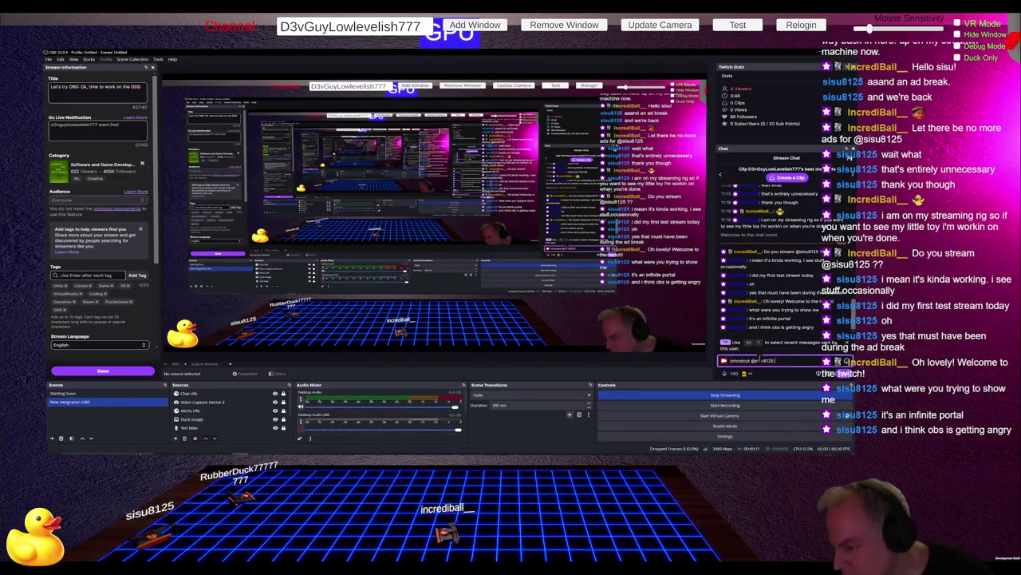
pyautogui.press('Return')
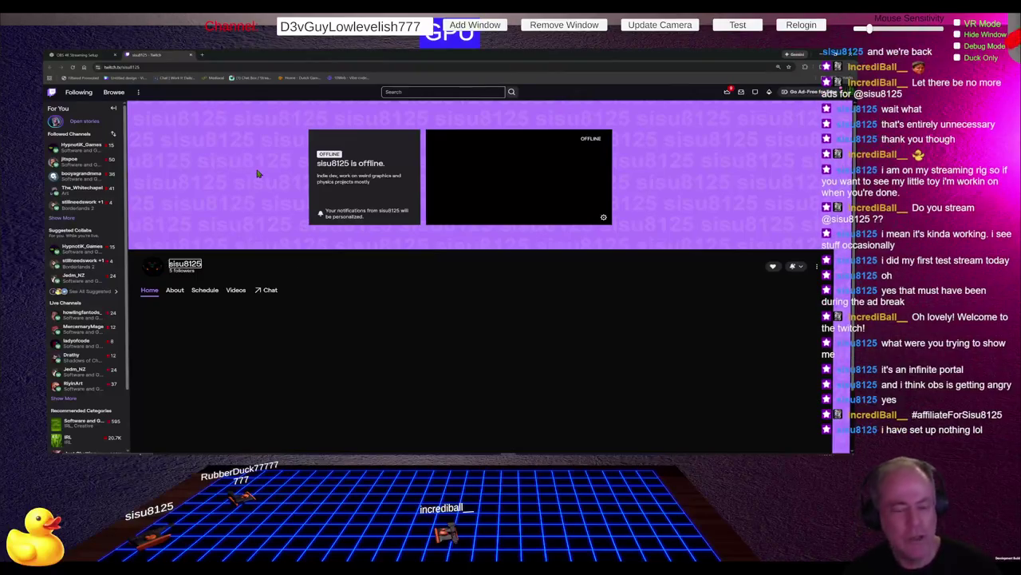
pyautogui.moveTo(58, 284)
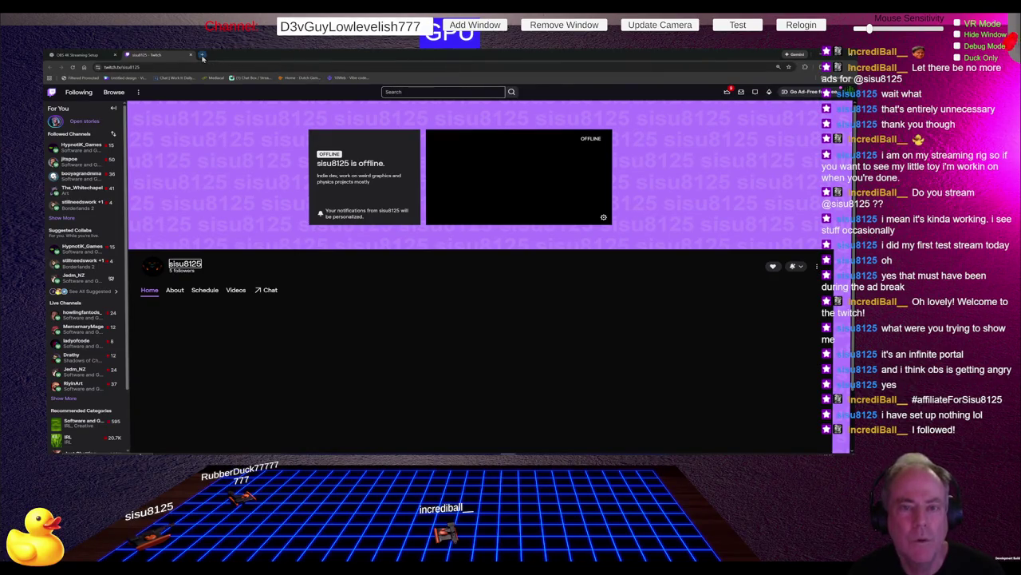
pyautogui.click(202, 55)
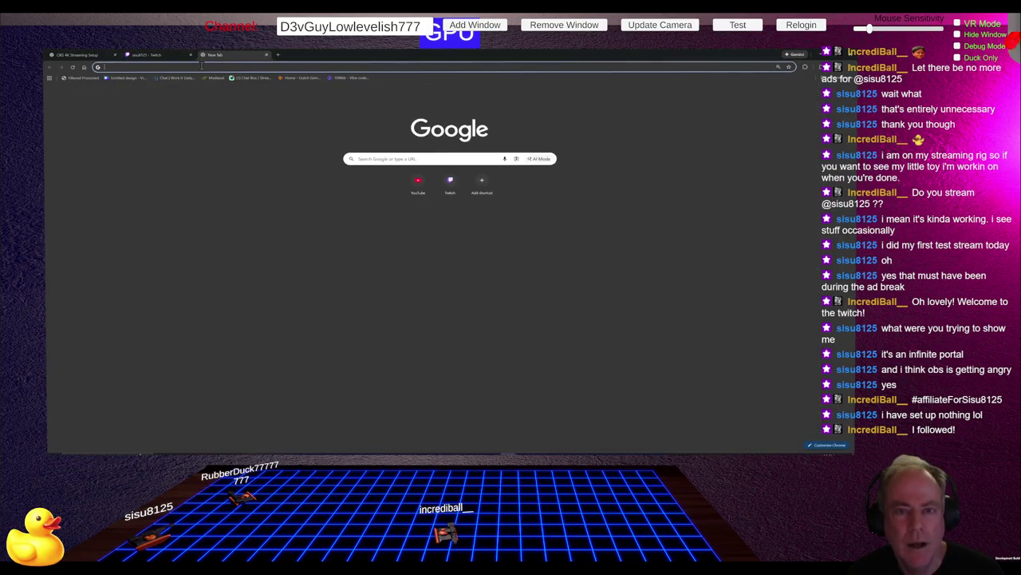
# Step: Go to the Twitch home page and open a followed channel's live Borderlands 2 stream
pyautogui.click(456, 183)
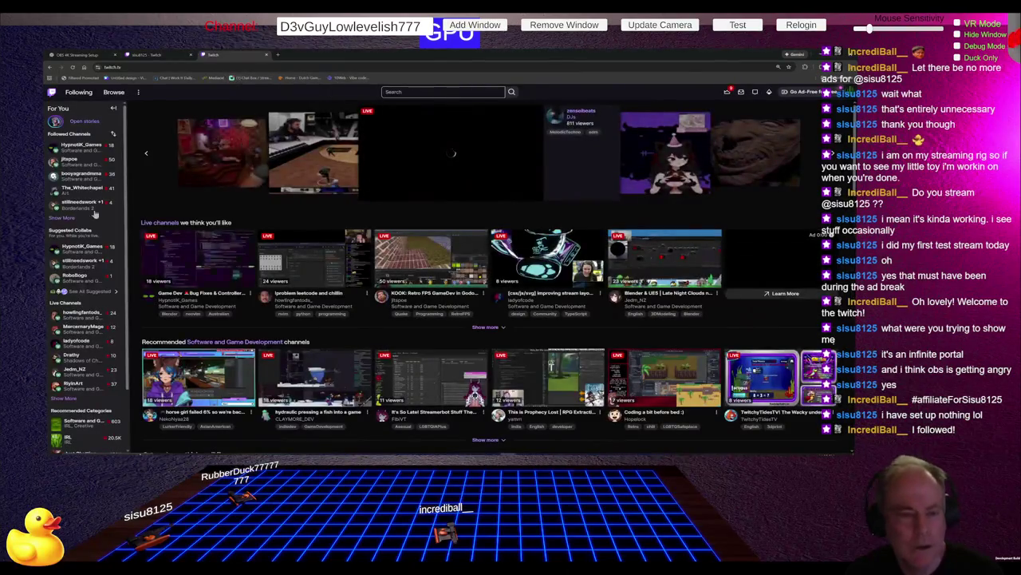
pyautogui.click(80, 205)
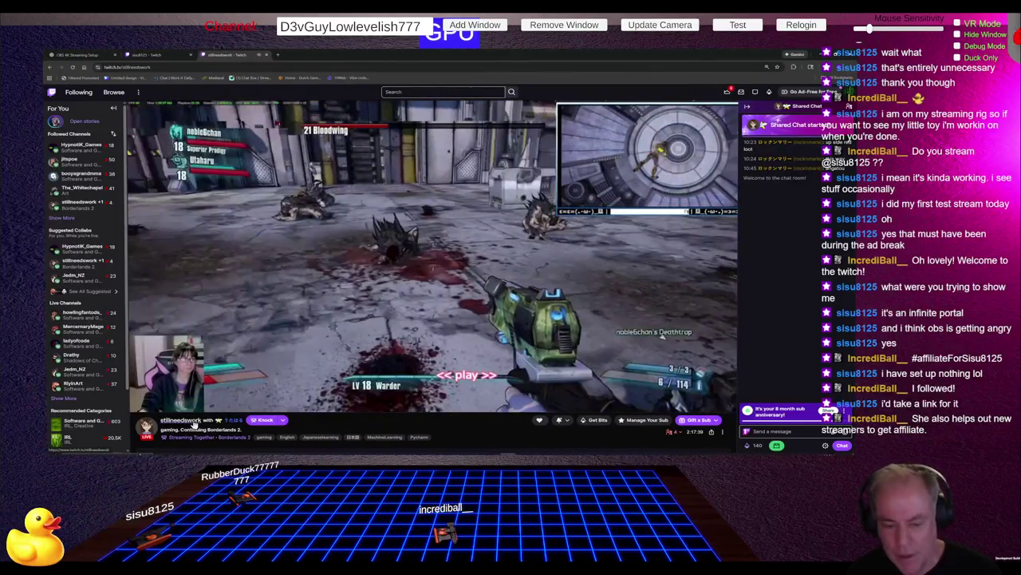
# Step: Copy the channel's web address, close its tab, and return to the stream health report
pyautogui.click(178, 67)
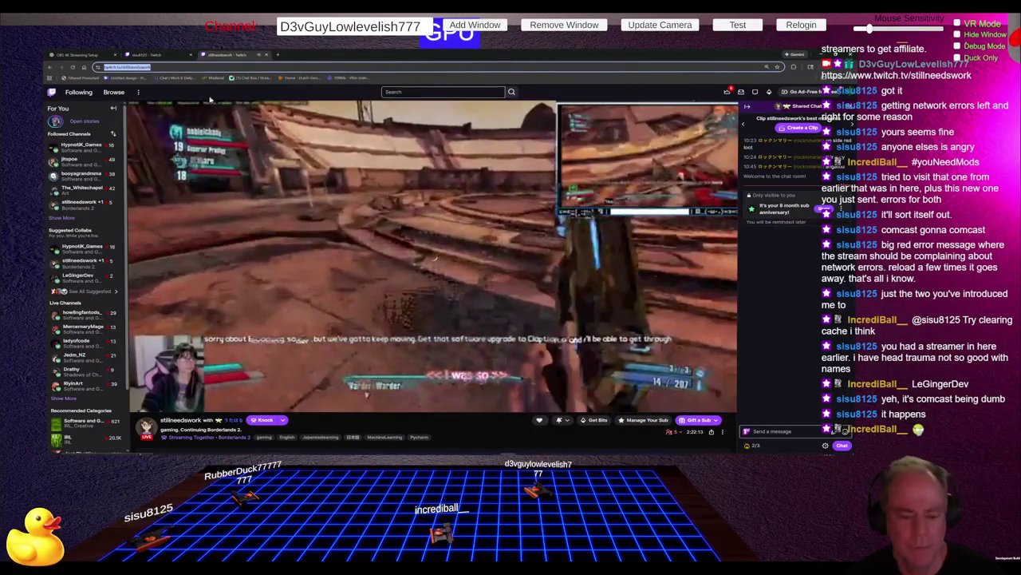
pyautogui.click(267, 55)
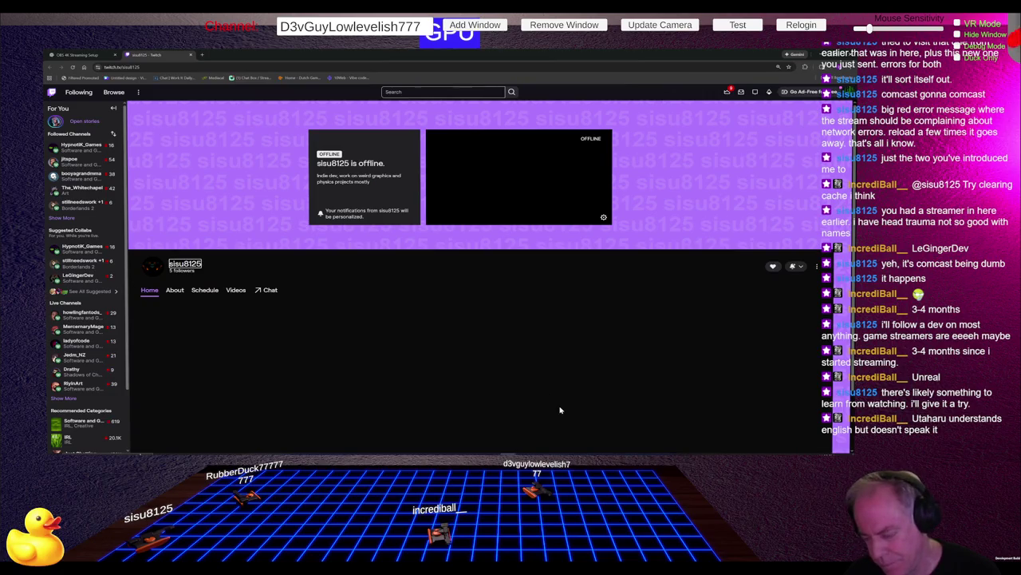
pyautogui.click(523, 452)
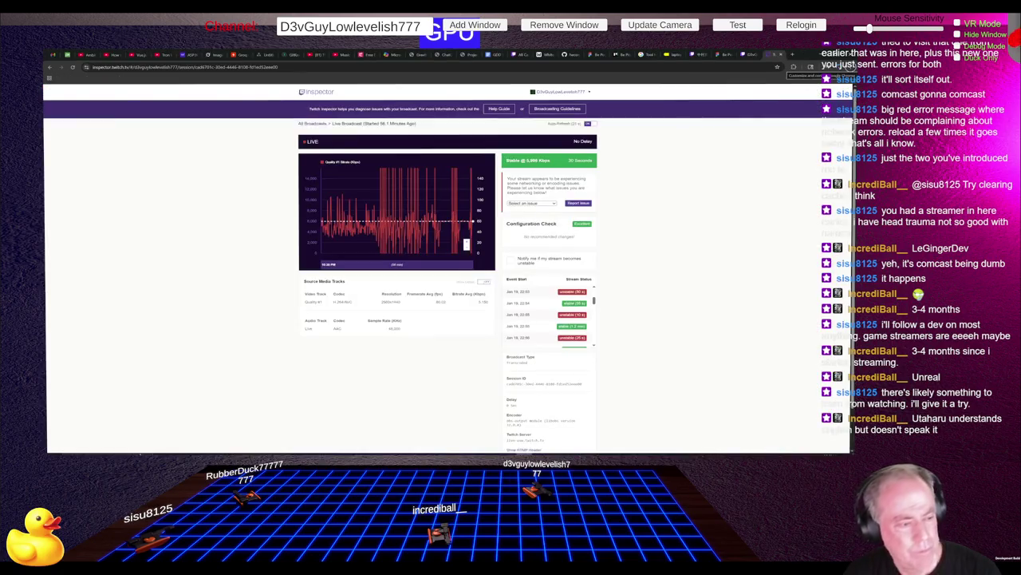
# Step: Look at the GDD Jam Template in Google Docs, then the Figma TODO priority list
pyautogui.click(497, 55)
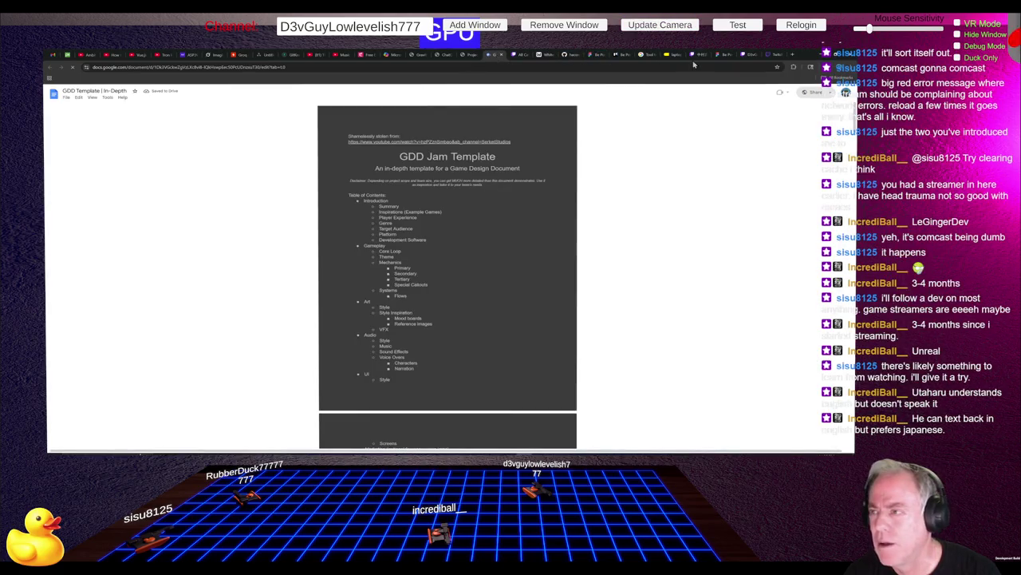
pyautogui.click(721, 54)
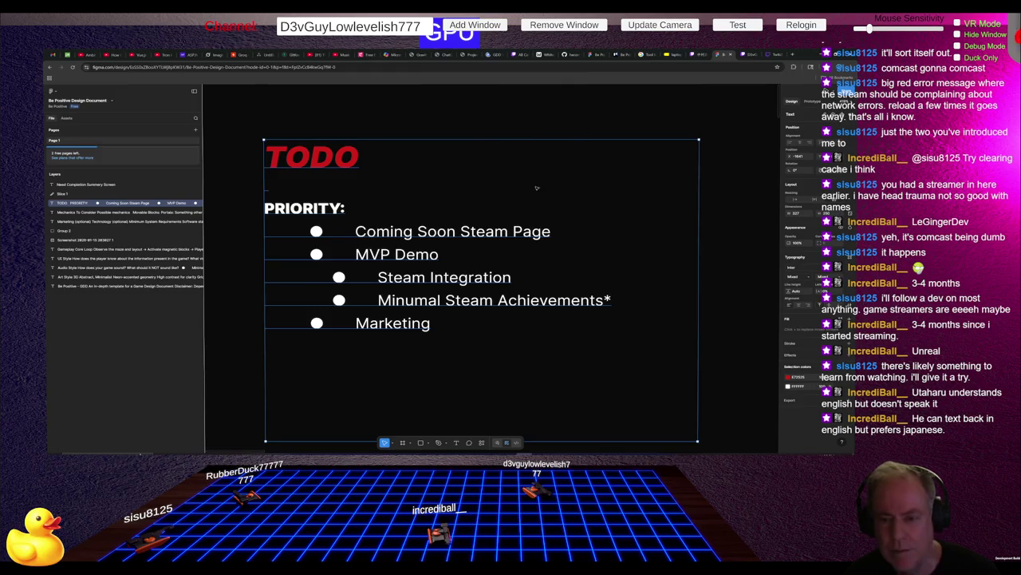
# Step: Scroll through the Figma design document to the systems section
pyautogui.scroll(-3, 510, 237)
pyautogui.scroll(-2, 485, 238)
pyautogui.scroll(2, 485, 239)
pyautogui.scroll(-5, 479, 241)
pyautogui.scroll(5, 576, 345)
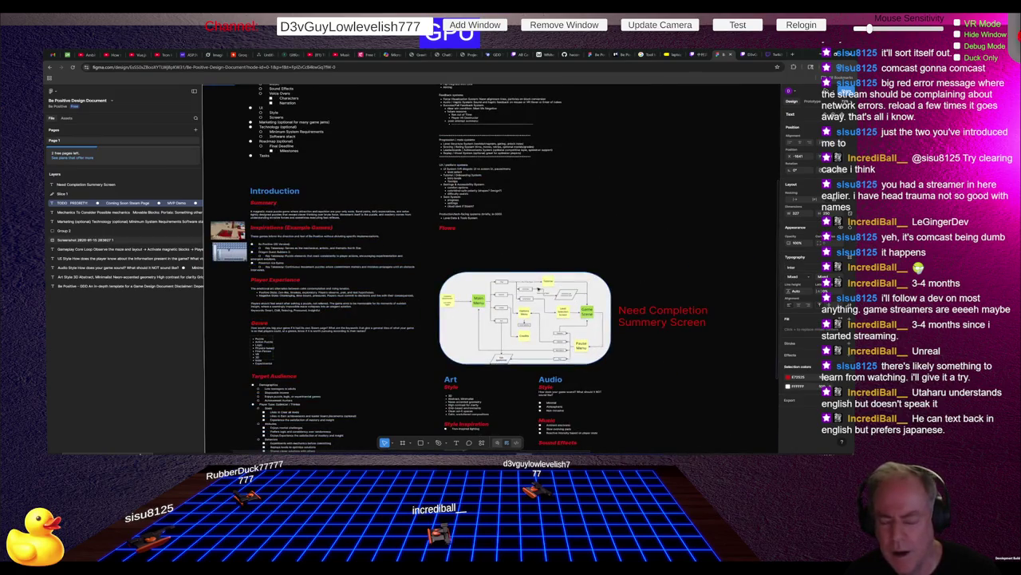
pyautogui.scroll(3, 490, 150)
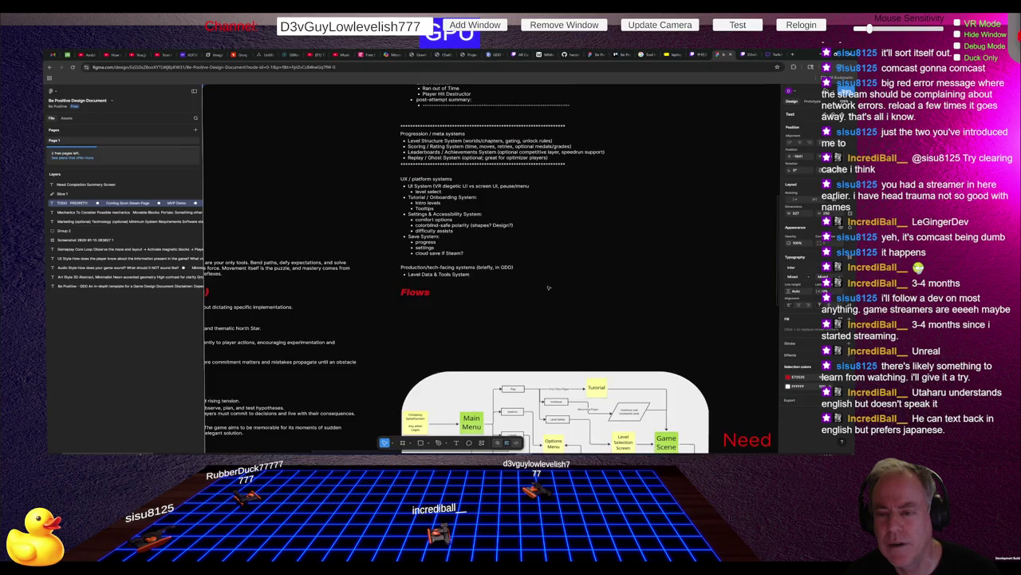
pyautogui.scroll(-3, 496, 154)
pyautogui.scroll(5, 505, 174)
pyautogui.scroll(3, 505, 174)
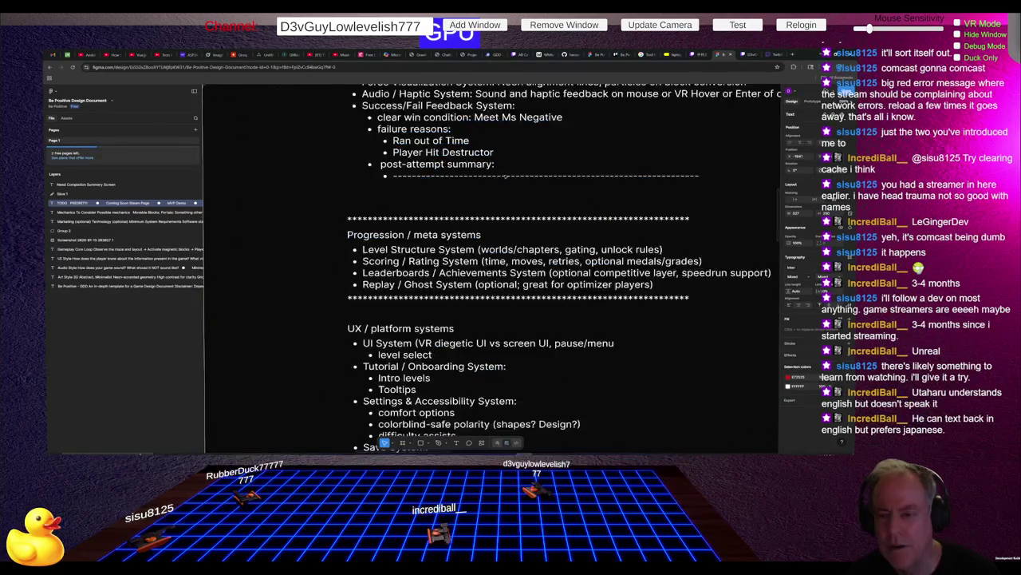
# Step: Select the post-attempt summary and the Progression / meta systems text in the systems block
pyautogui.click(361, 164)
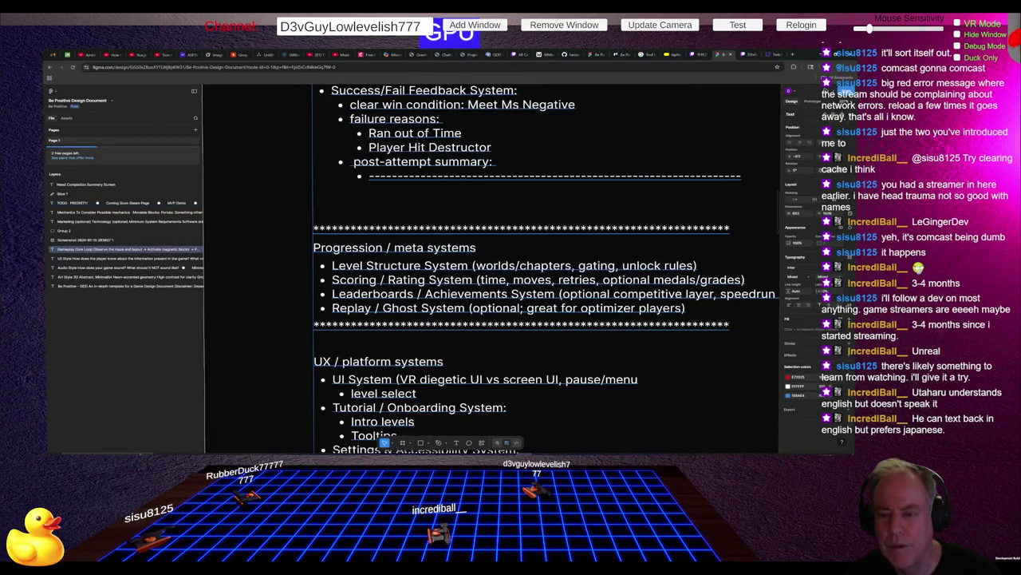
pyautogui.doubleClick(357, 164)
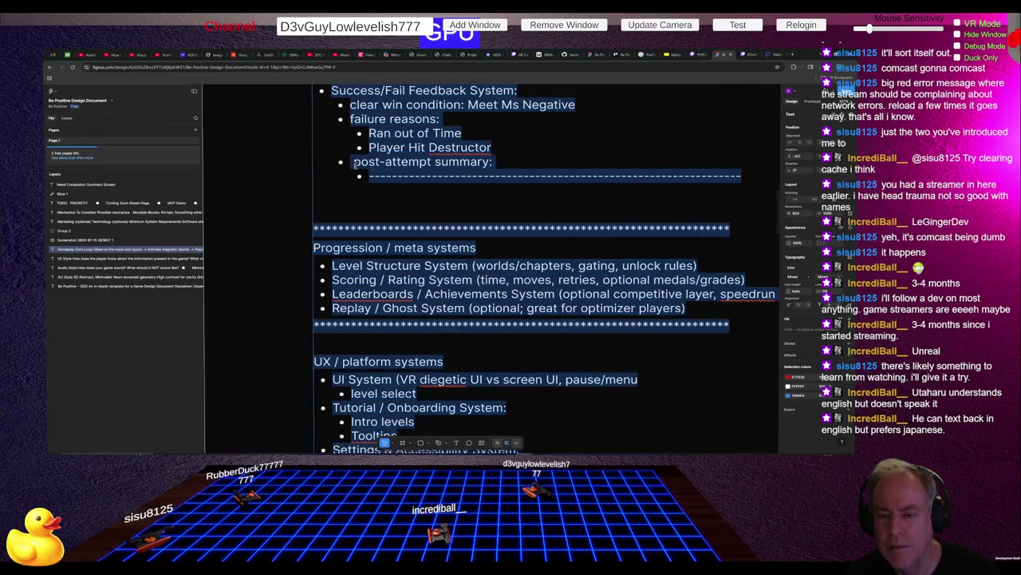
pyautogui.click(356, 166)
pyautogui.moveTo(355, 165); pyautogui.dragTo(757, 180)
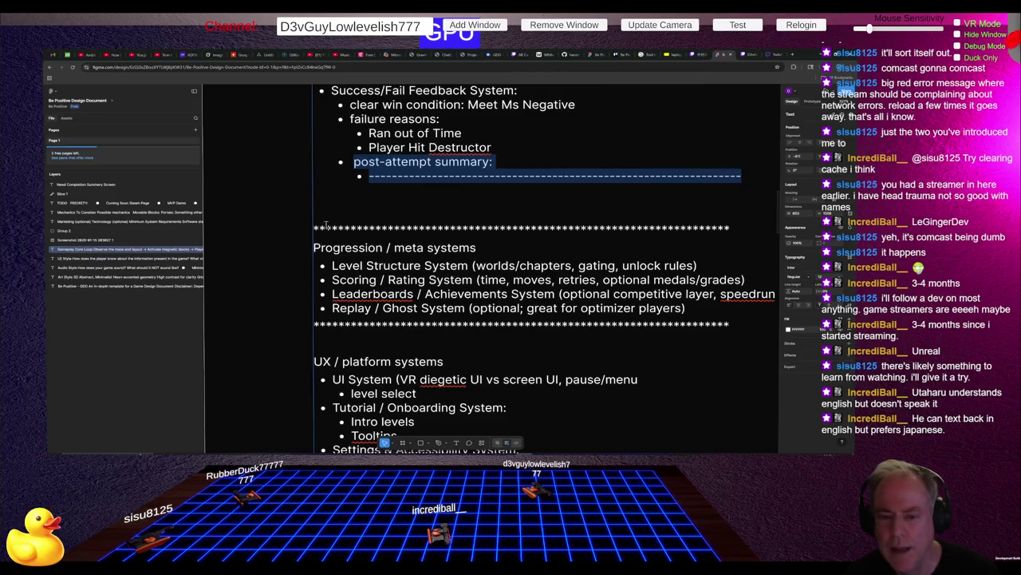
pyautogui.moveTo(317, 229)
pyautogui.mouseDown()
pyautogui.moveTo(591, 286)
pyautogui.moveTo(689, 340)
pyautogui.moveTo(715, 338)
pyautogui.mouseUp()
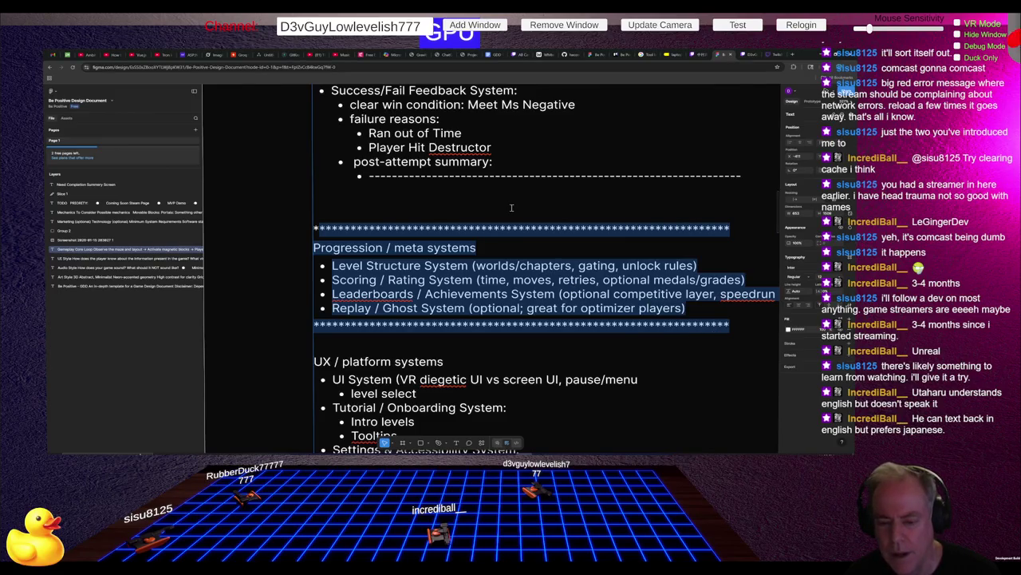
# Step: Scroll down to the UX and platform systems, then switch to the Unity editor
pyautogui.scroll(-4, 514, 203)
pyautogui.scroll(-2, 528, 200)
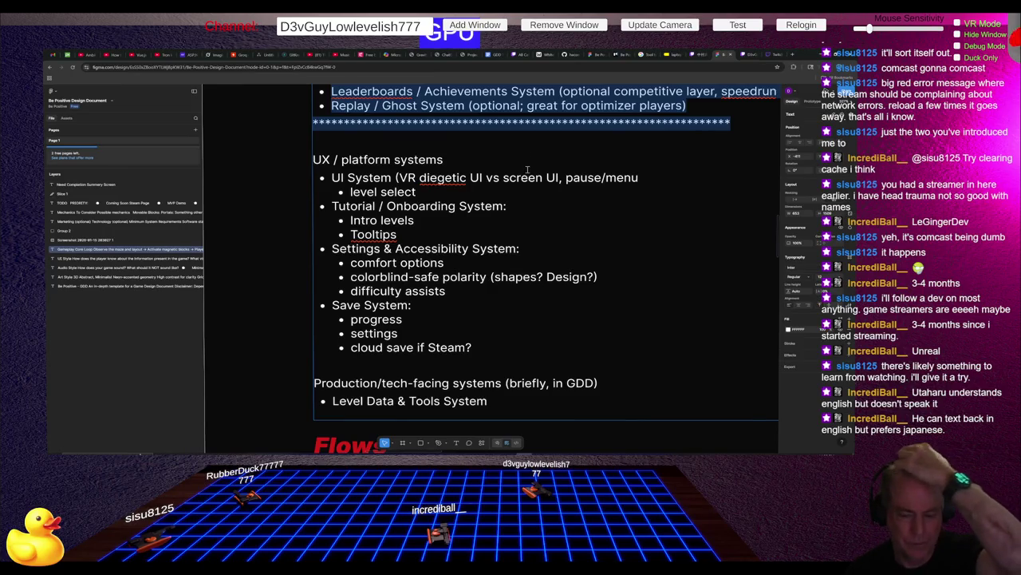
pyautogui.scroll(-3, 587, 201)
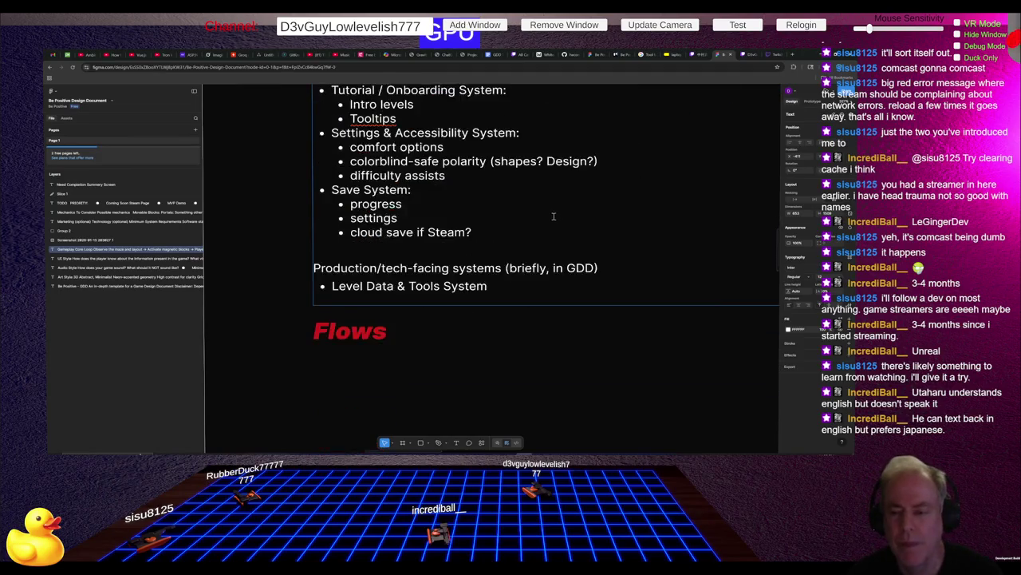
pyautogui.scroll(3, 586, 396)
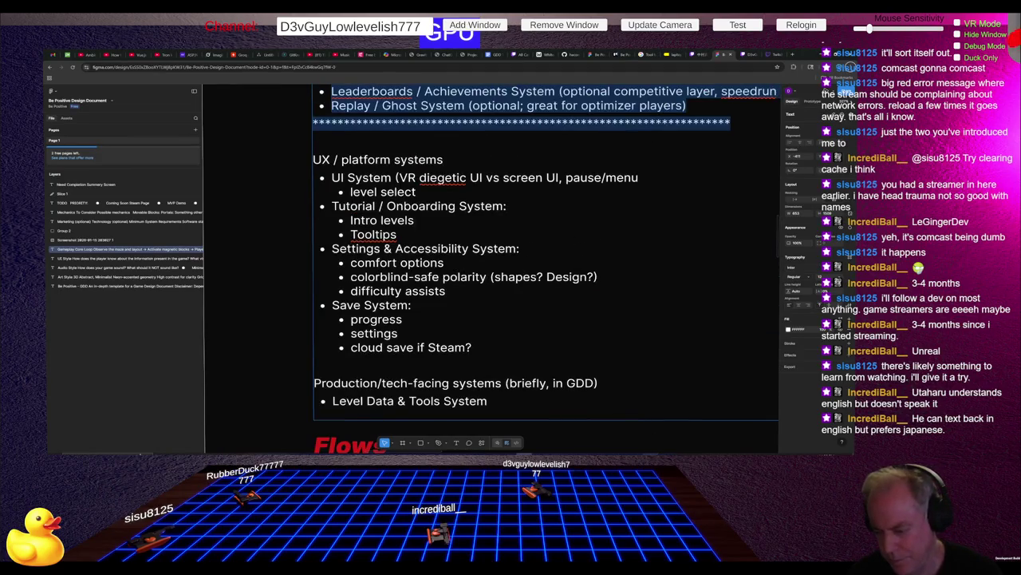
pyautogui.hotkey('alt', 'Tab')
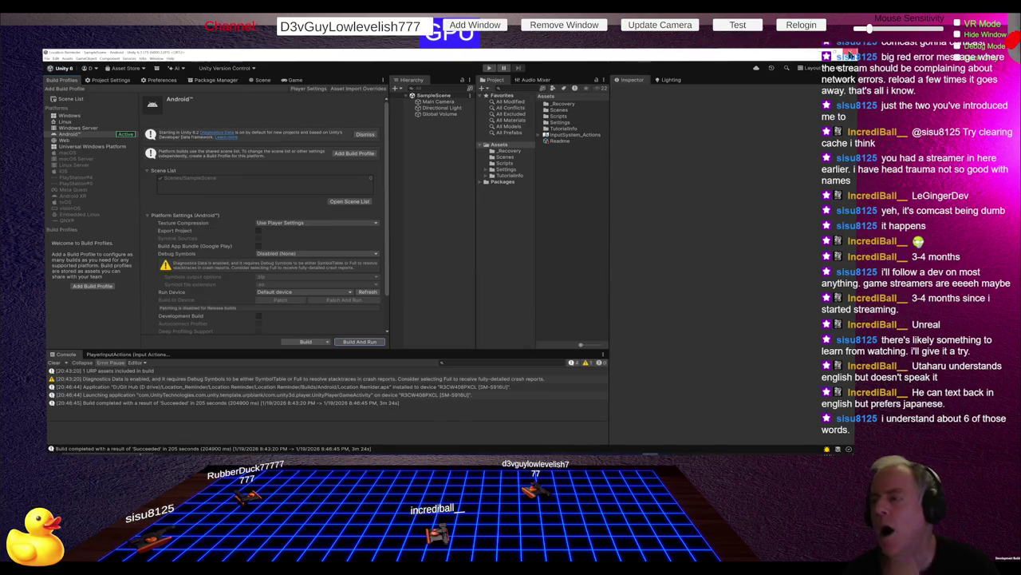
# Step: After the Android build succeeds, bring the Twitch Inspector browser page back to the front
pyautogui.click(850, 56)
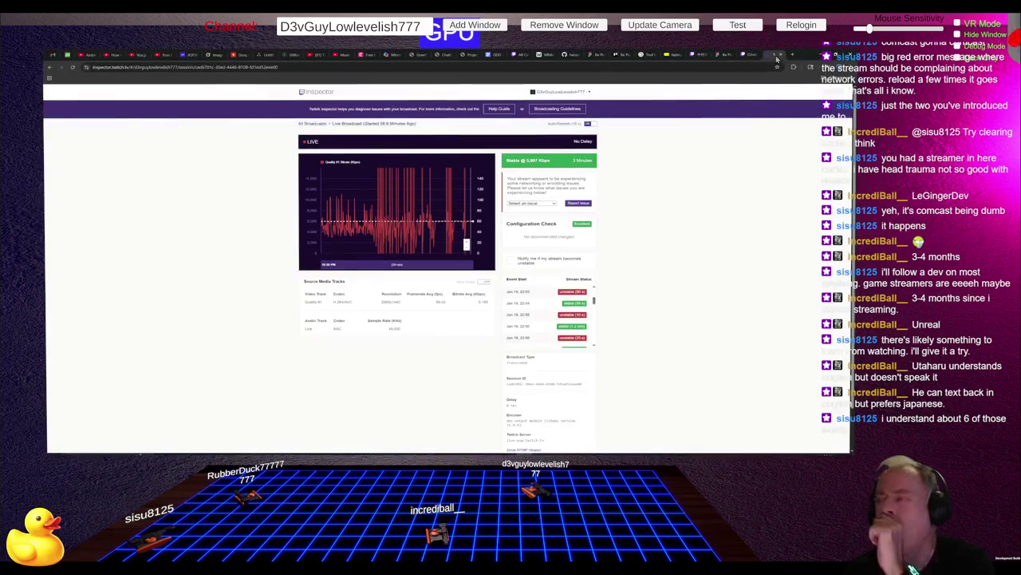
# Step: Glance over the Twitch channel page and the Figma document before returning to Unity Hub
pyautogui.click(781, 56)
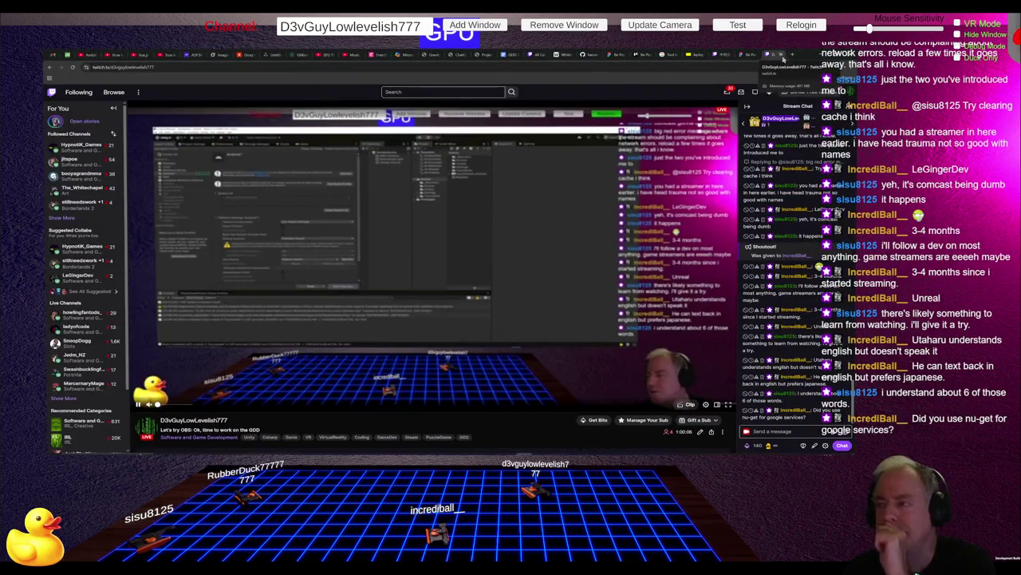
pyautogui.click(768, 55)
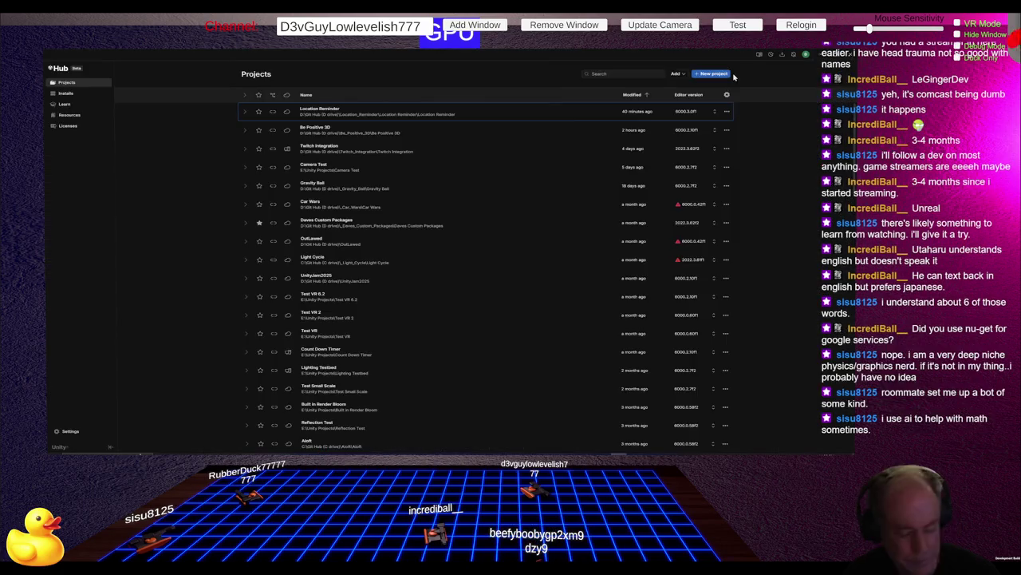
# Step: Start a Universal 3D project named 'VibeCode Demo', correcting typos in the name
pyautogui.click(713, 76)
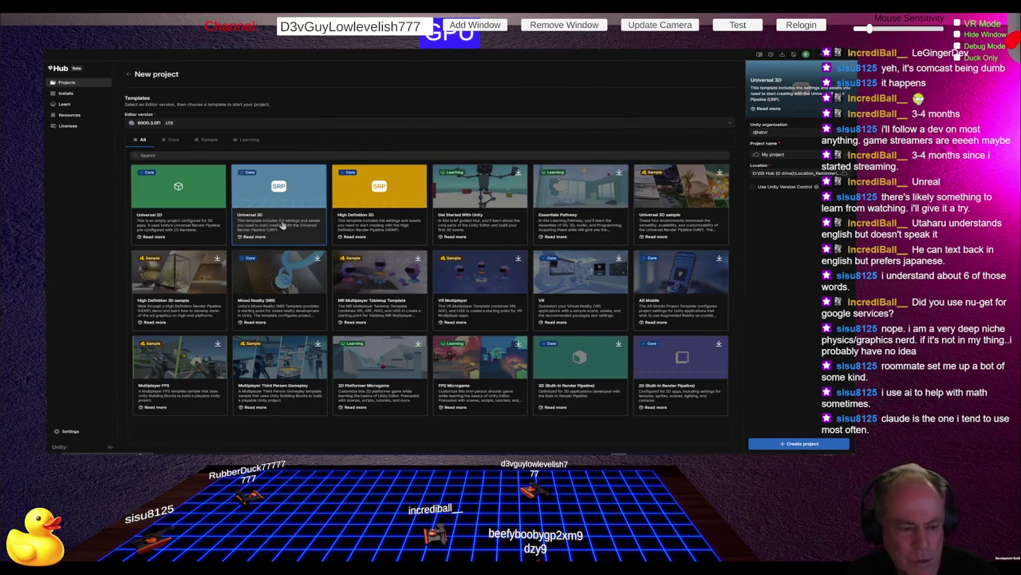
pyautogui.click(803, 154)
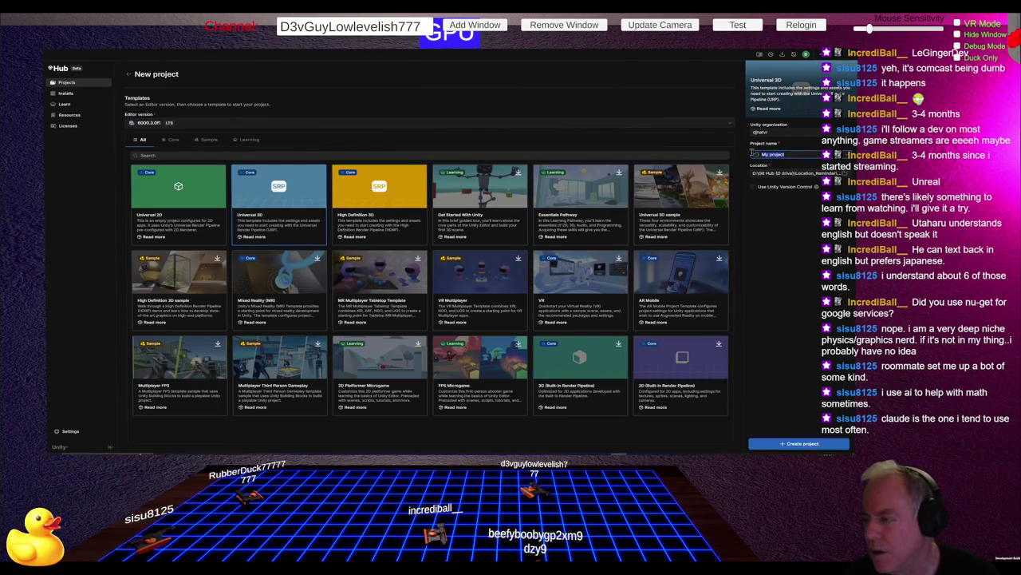
pyautogui.write('Vib')
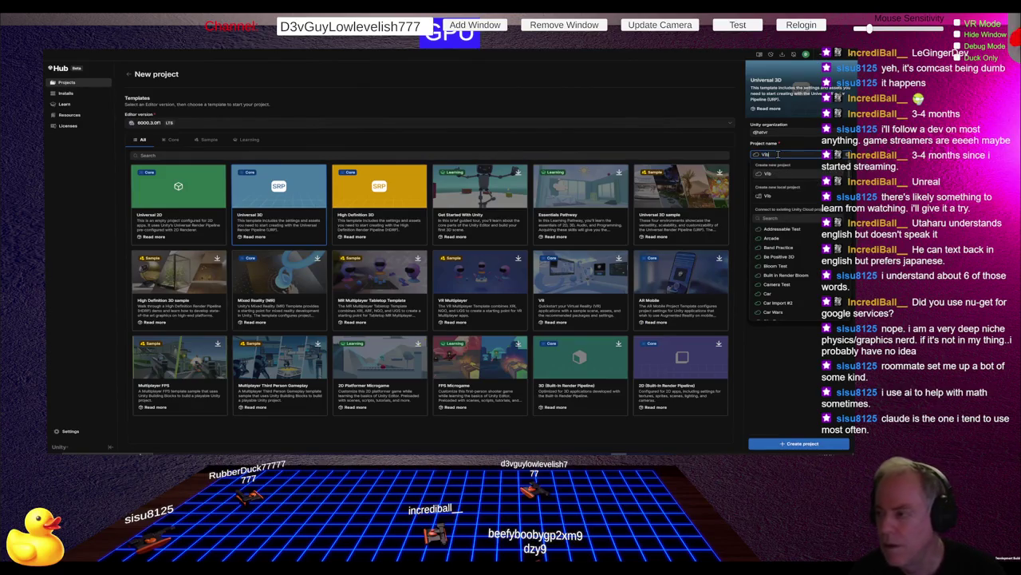
pyautogui.write('bin')
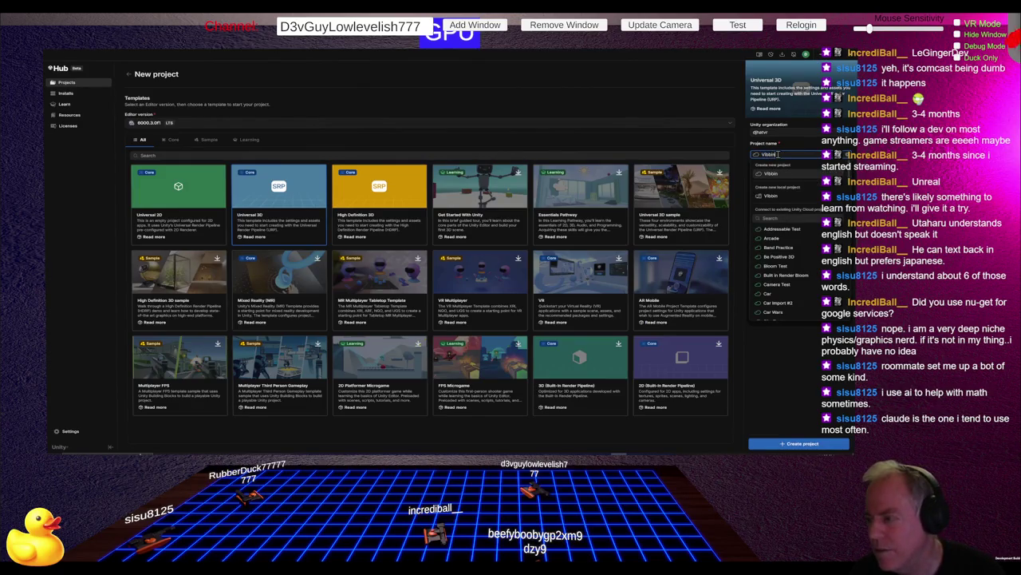
pyautogui.press('BackSpace')
pyautogui.press('BackSpace')
pyautogui.press('BackSpace')
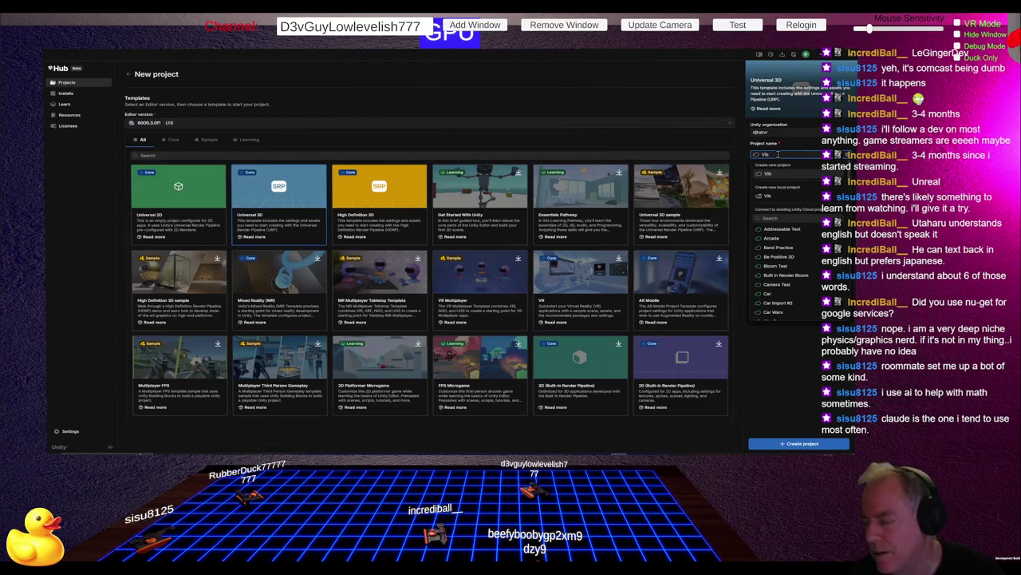
pyautogui.write('eCo')
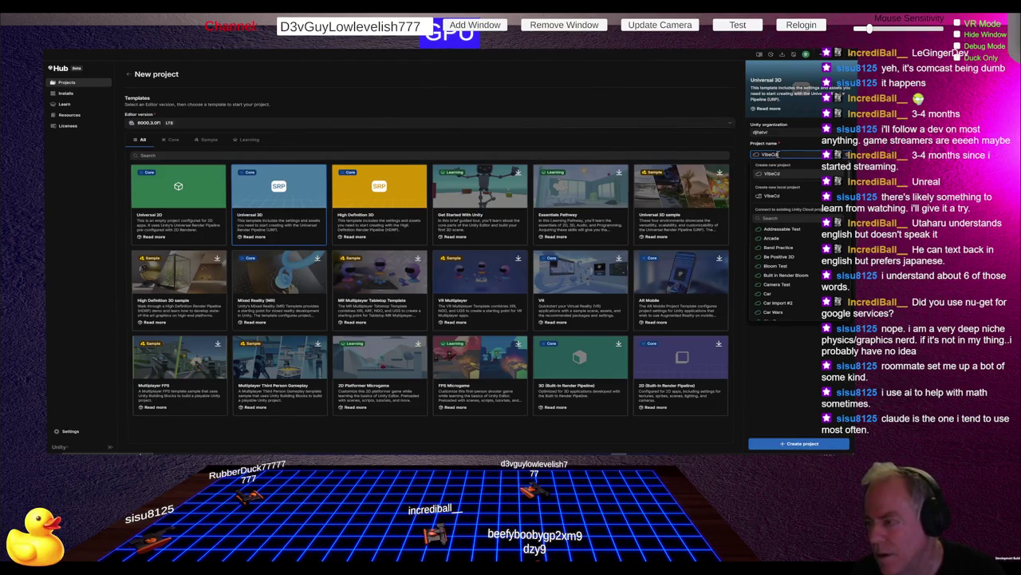
pyautogui.press('BackSpace')
pyautogui.write('e D')
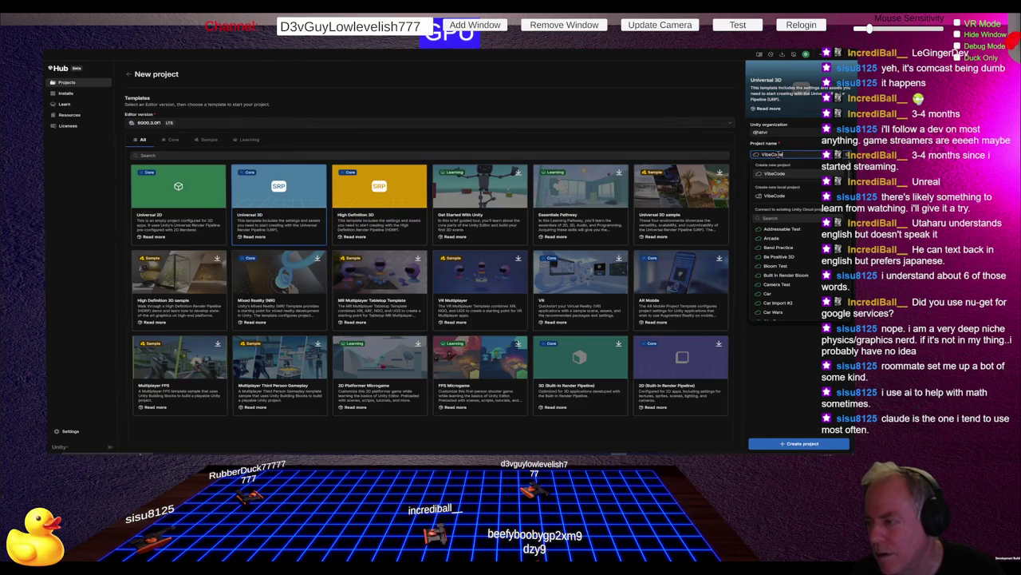
pyautogui.write('emo')
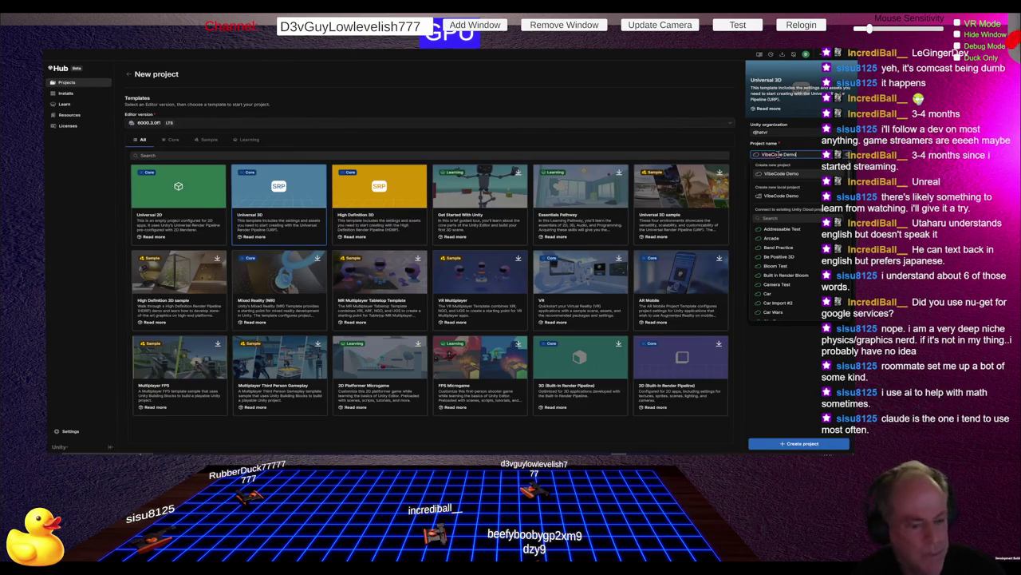
pyautogui.press('Escape')
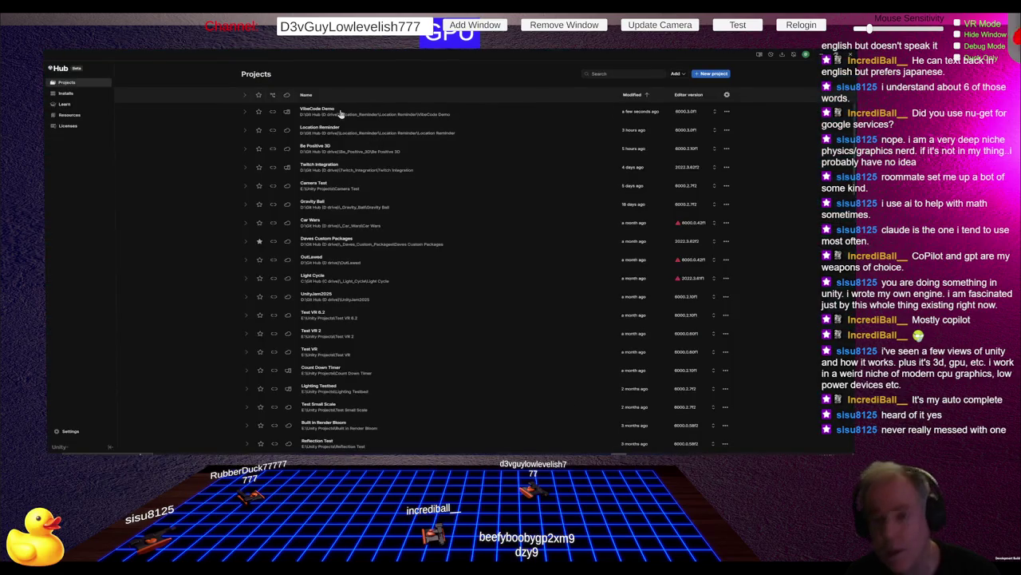
# Step: Launch the VibeCode Demo project from Unity Hub's Projects list
pyautogui.click(334, 149)
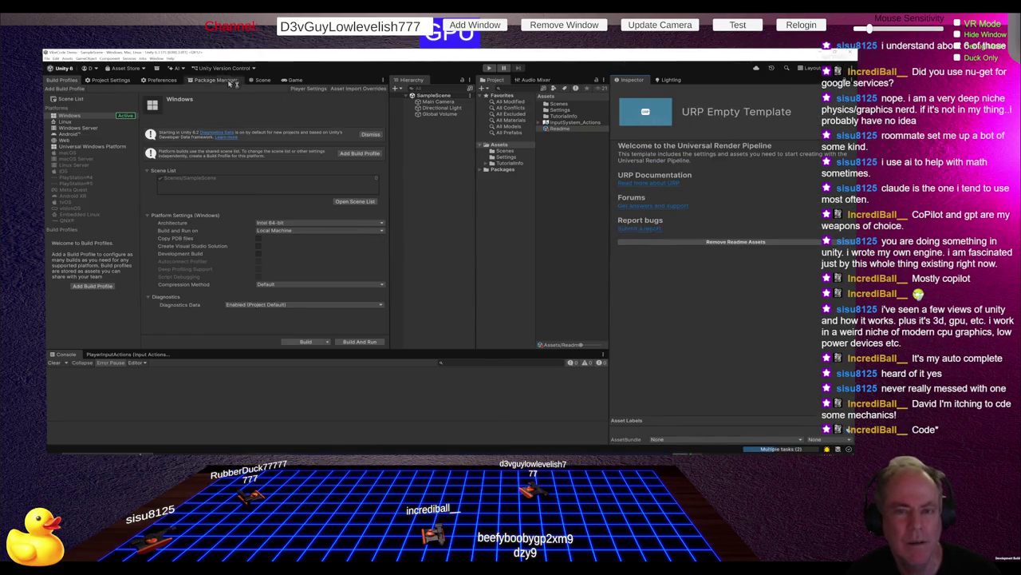
# Step: Add a 3D Object > Cube from the Hierarchy and orbit the Scene view toward it
pyautogui.click(264, 81)
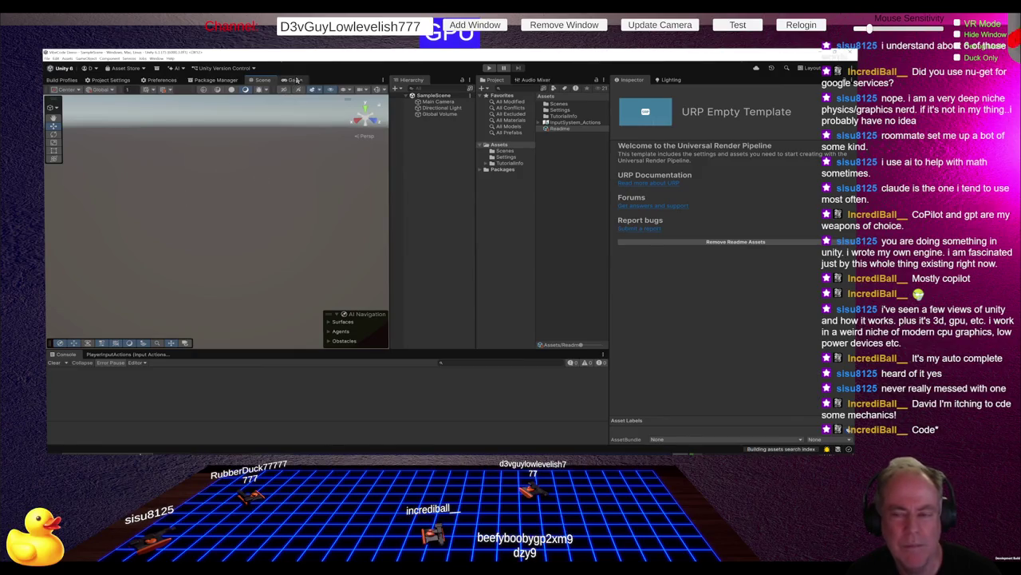
pyautogui.rightClick(419, 155)
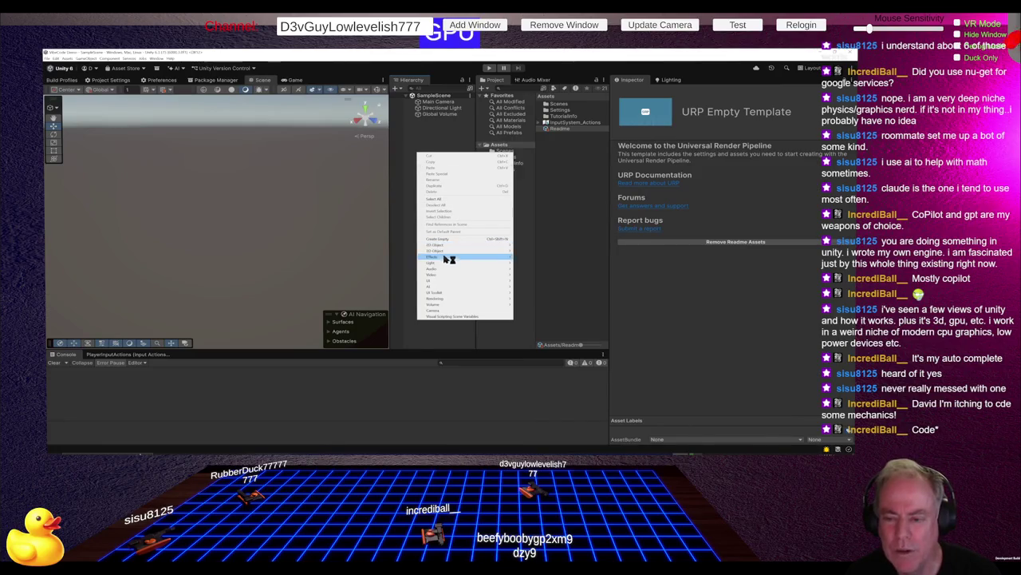
pyautogui.moveTo(447, 251)
pyautogui.click(526, 251)
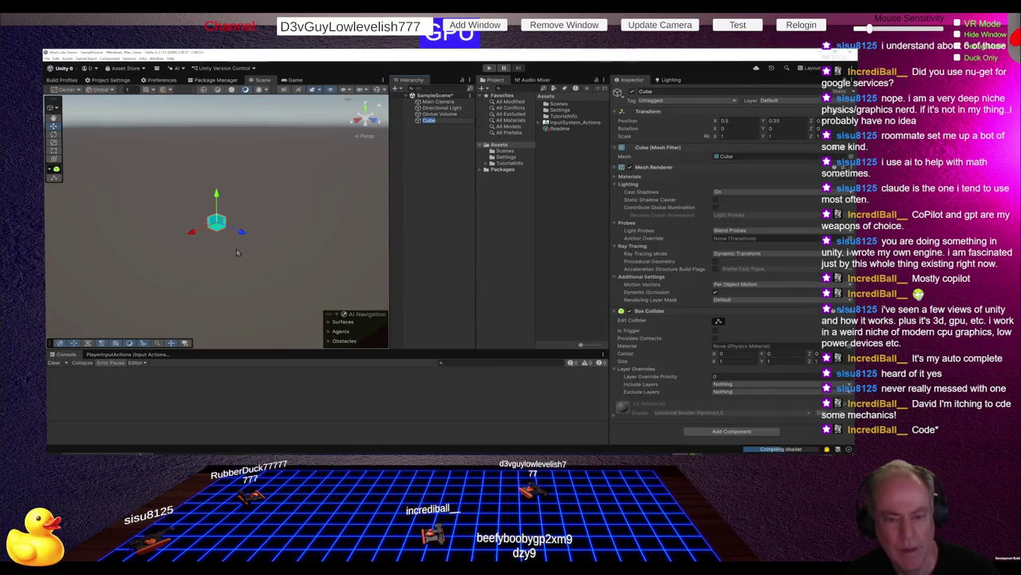
pyautogui.moveTo(209, 258)
pyautogui.mouseDown()
pyautogui.moveTo(333, 244)
pyautogui.moveTo(286, 254)
pyautogui.mouseUp()
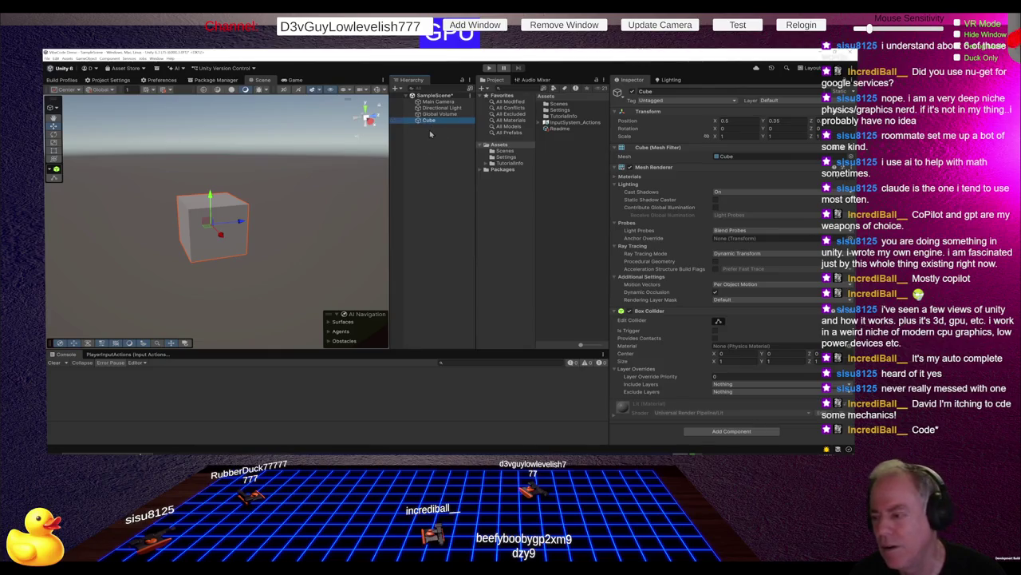
# Step: Add a new script component named Move to the cube with Create and Add
pyautogui.click(742, 434)
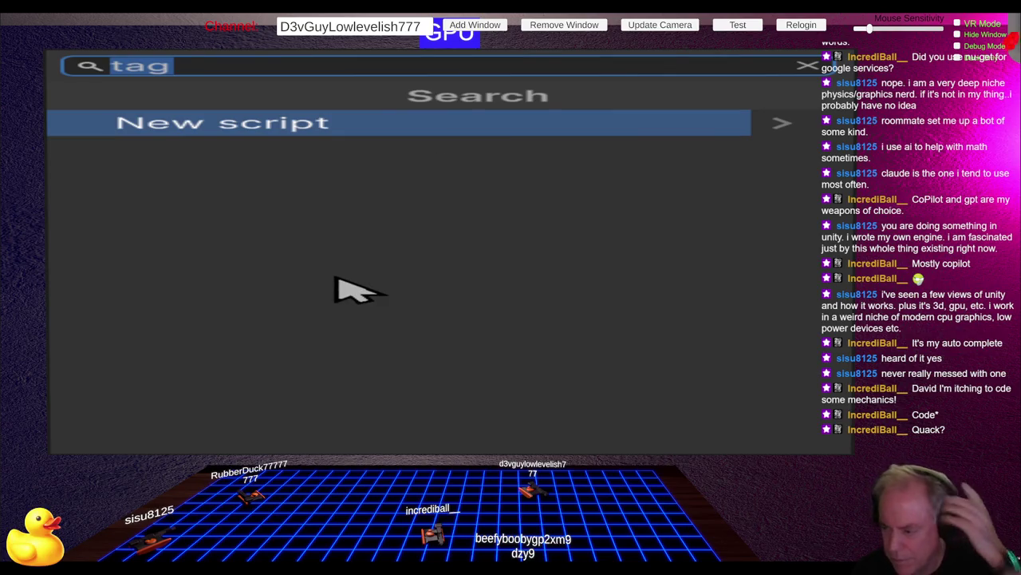
pyautogui.write('Move')
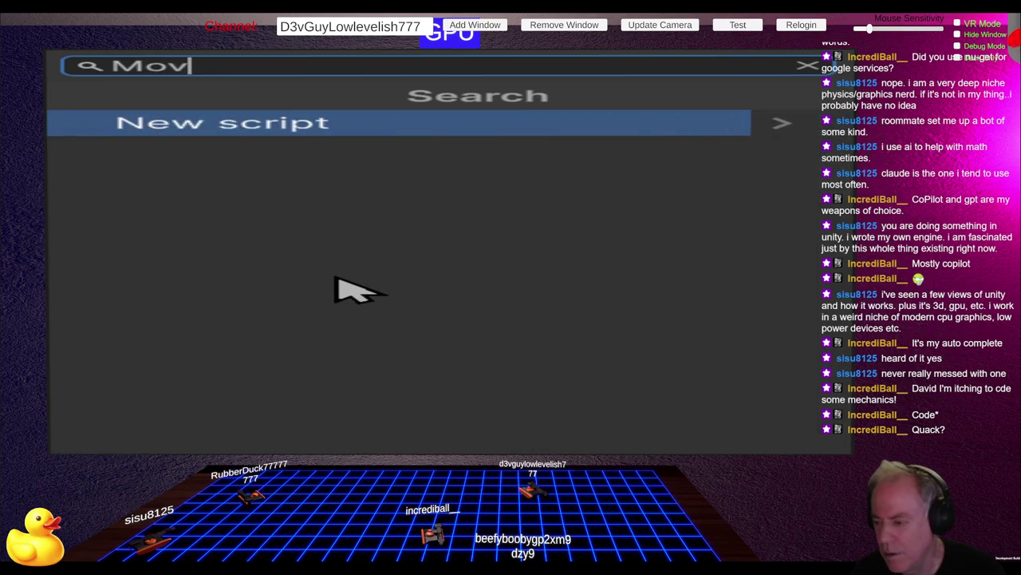
pyautogui.press('Return')
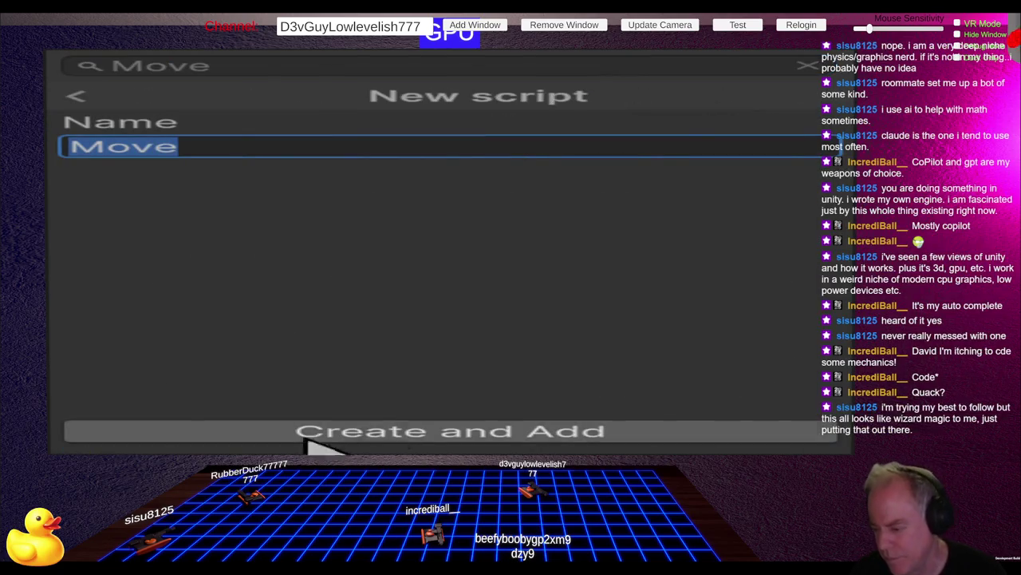
pyautogui.click(445, 432)
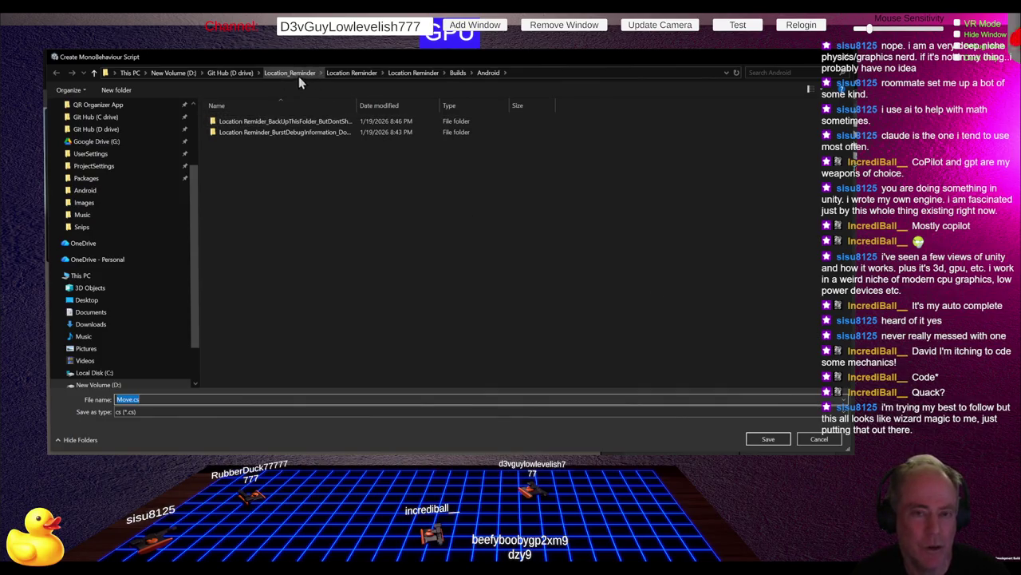
# Step: Browse the Git Hub and Unity Projects folders on the D drive in the save dialog
pyautogui.click(240, 72)
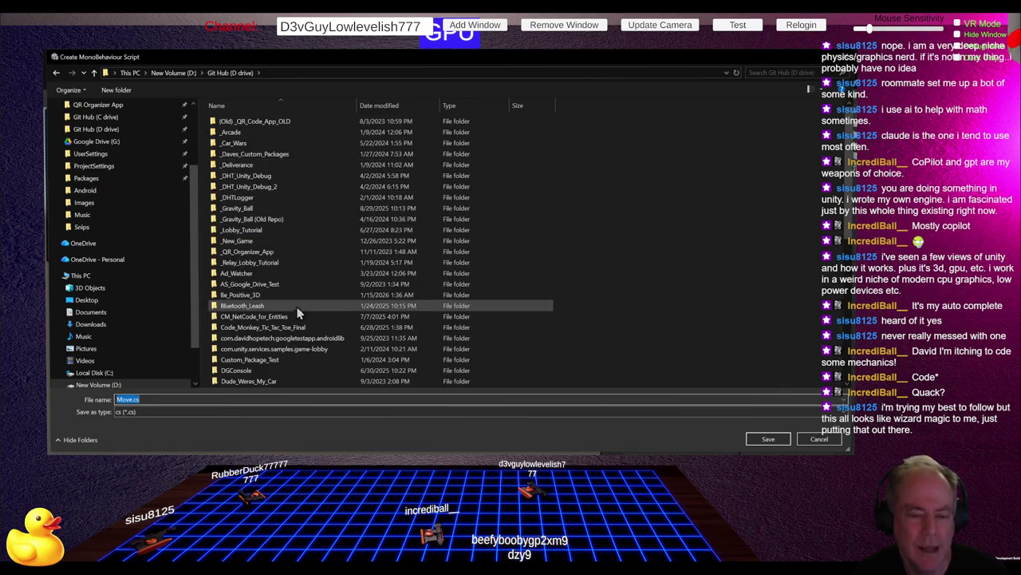
pyautogui.scroll(-7, 312, 302)
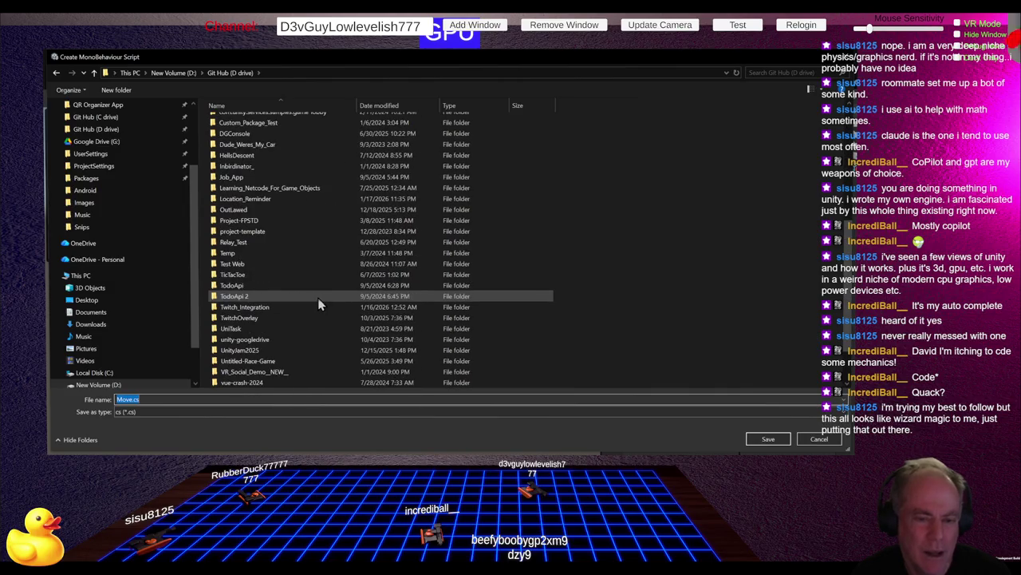
pyautogui.scroll(-2, 291, 339)
pyautogui.scroll(-1, 285, 331)
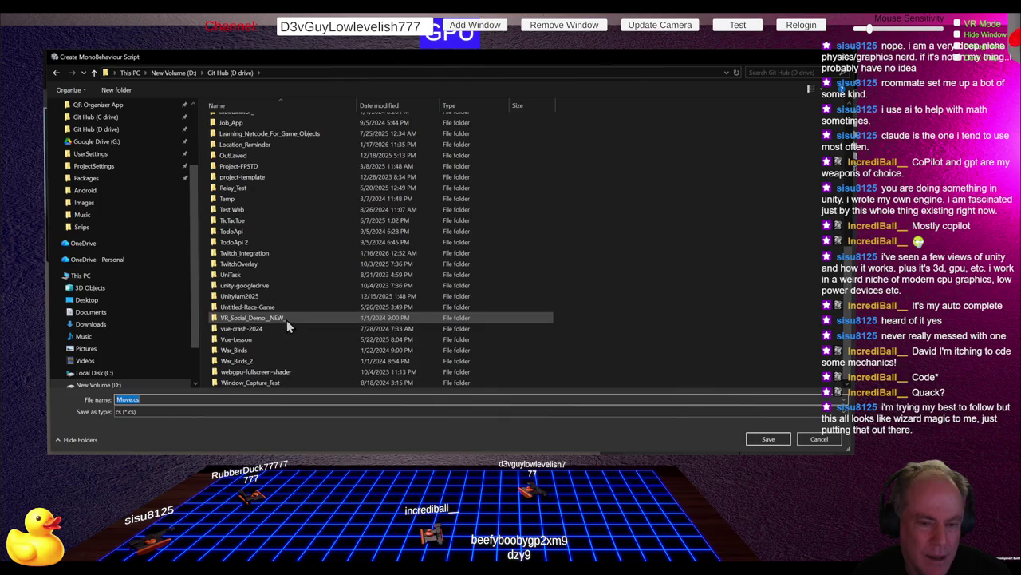
pyautogui.scroll(8, 286, 320)
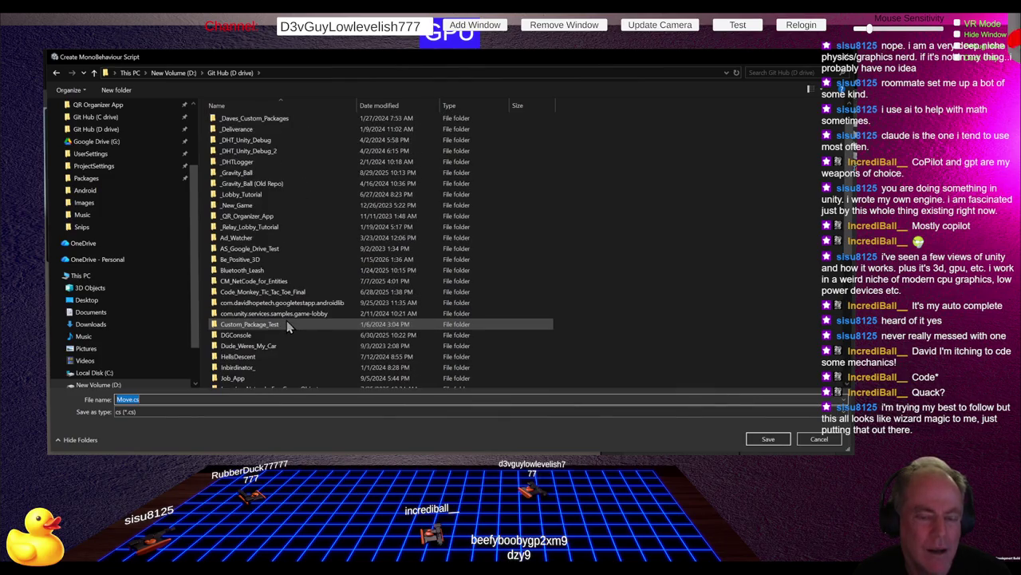
pyautogui.scroll(1, 288, 318)
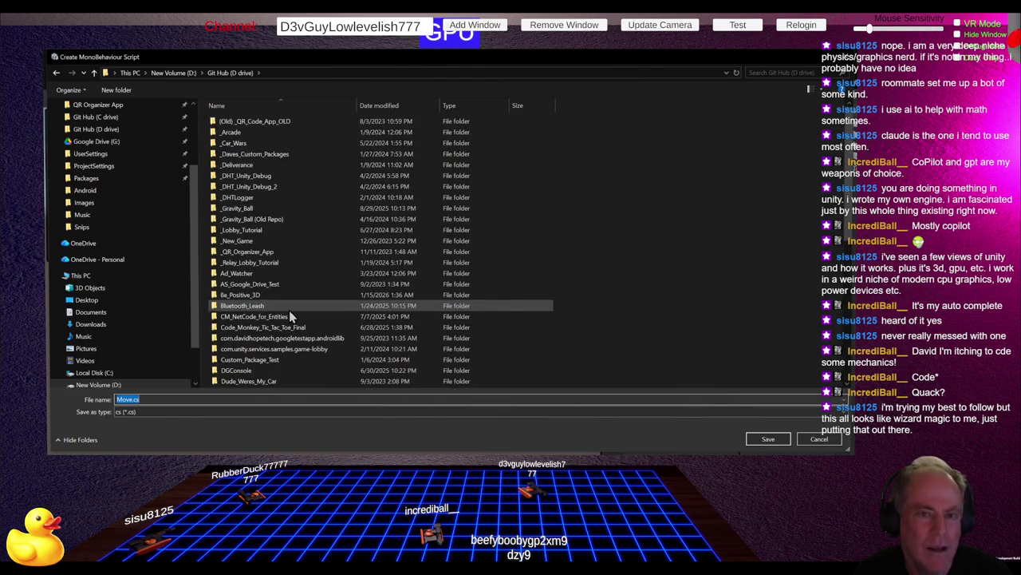
pyautogui.click(188, 77)
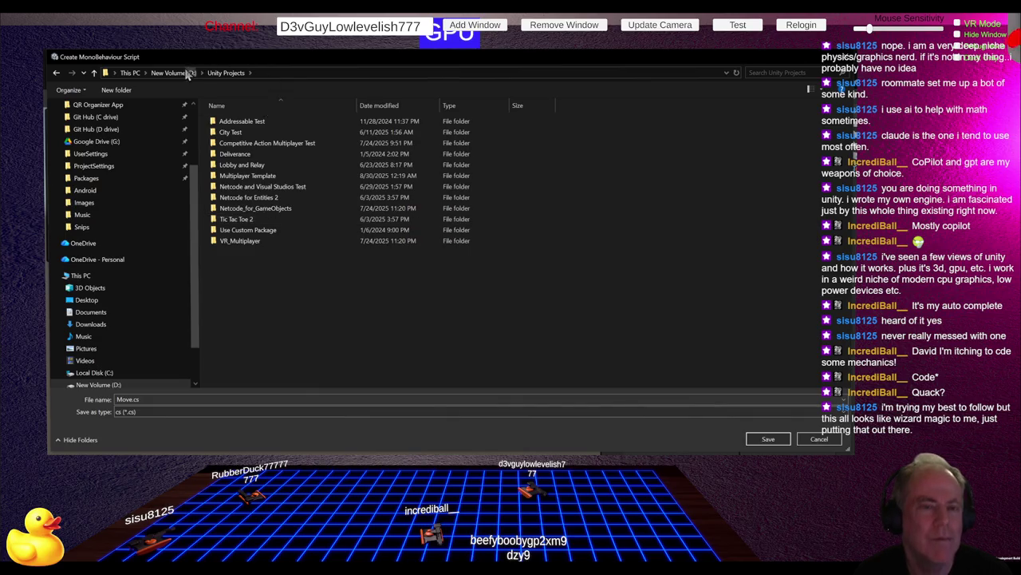
# Step: Navigate to the Unity Projects folder on Local Disk (C:), then cancel saving Move.cs
pyautogui.click(130, 73)
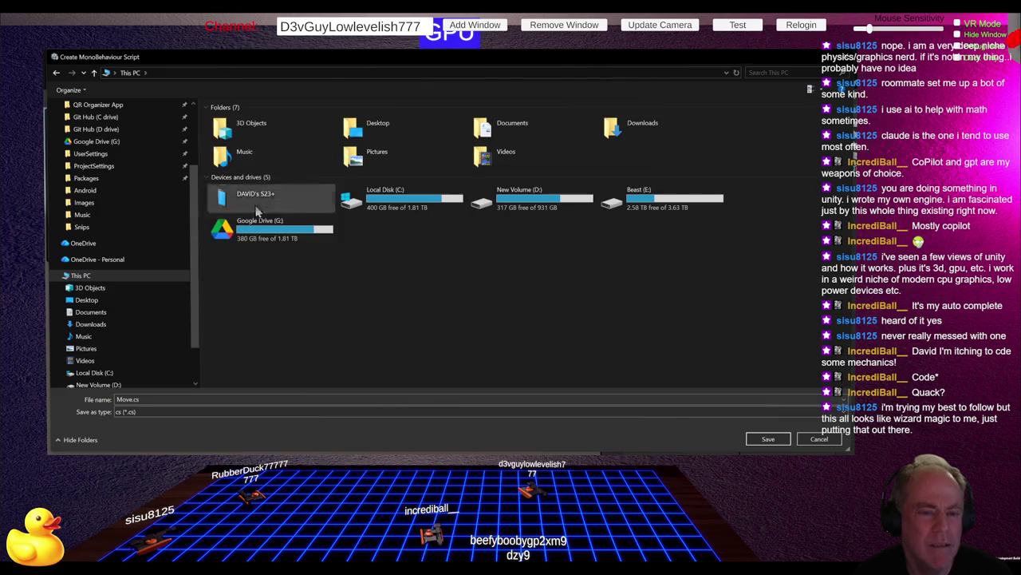
pyautogui.click(384, 210)
pyautogui.doubleClick(384, 210)
pyautogui.scroll(-1, 372, 308)
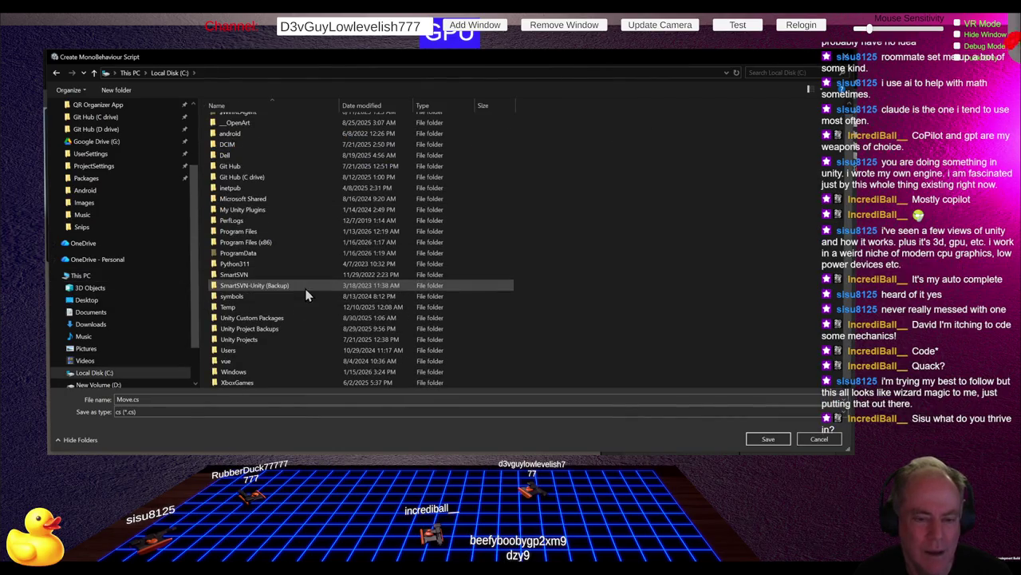
pyautogui.click(267, 339)
pyautogui.doubleClick(266, 338)
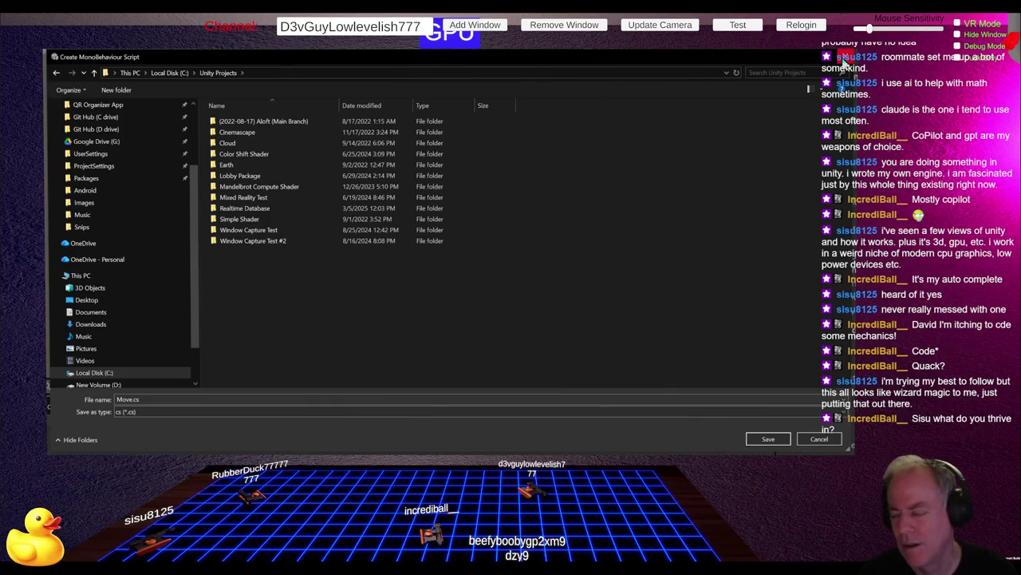
pyautogui.click(844, 60)
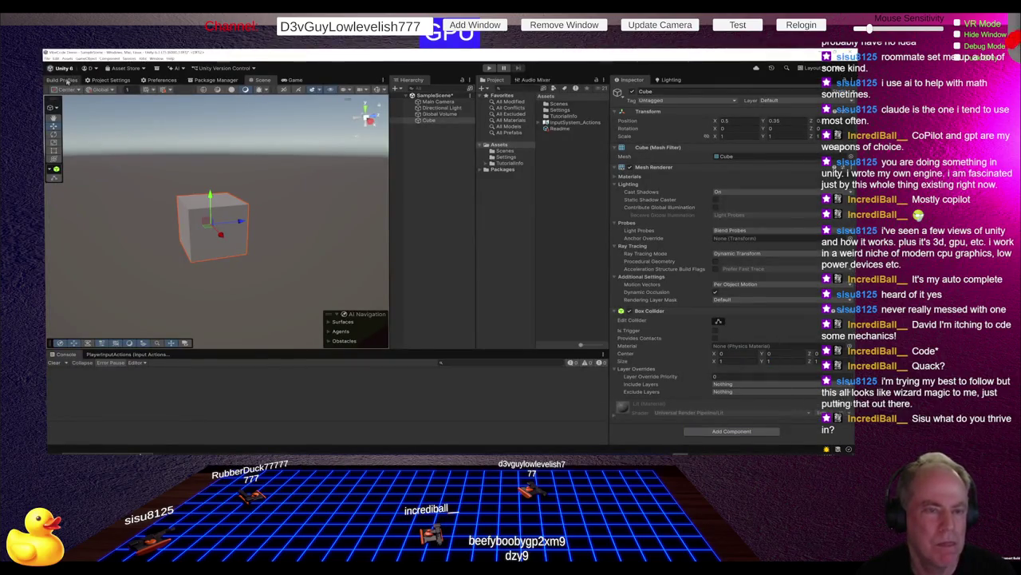
# Step: Back out of File > Save As for the scene, then close the editor to get SampleScene's save prompt
pyautogui.click(49, 59)
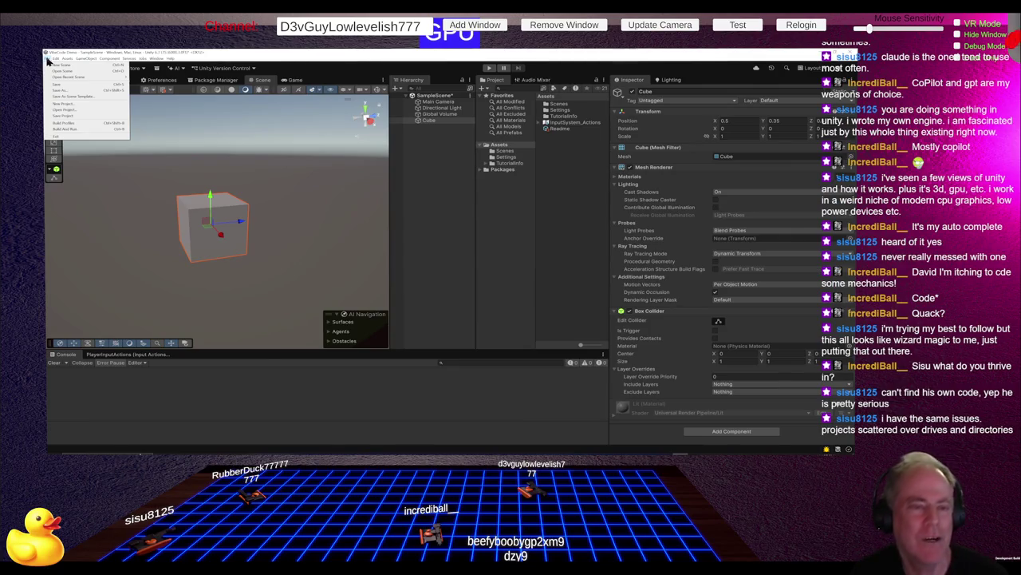
pyautogui.click(80, 91)
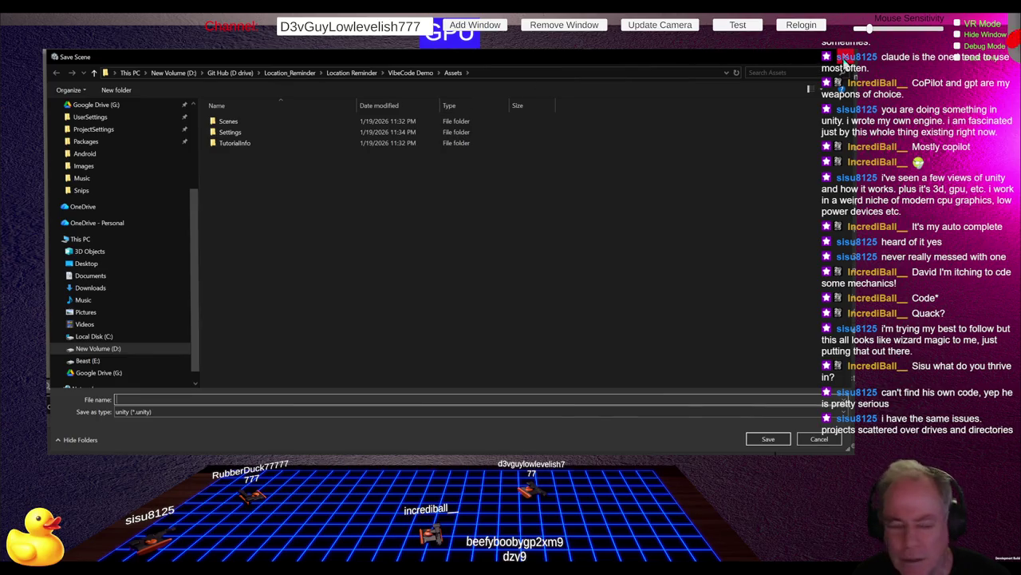
pyautogui.click(845, 56)
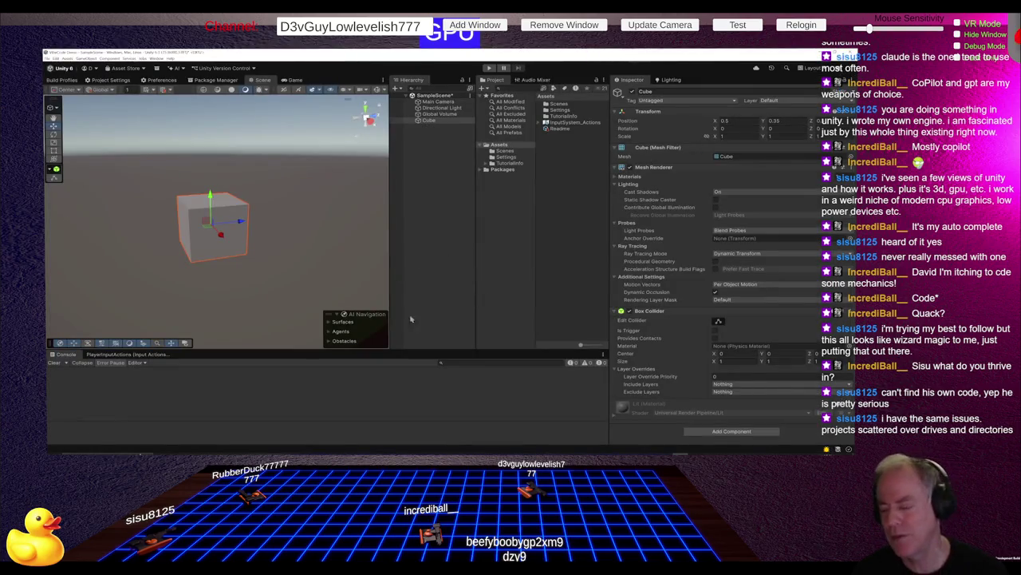
pyautogui.click(846, 54)
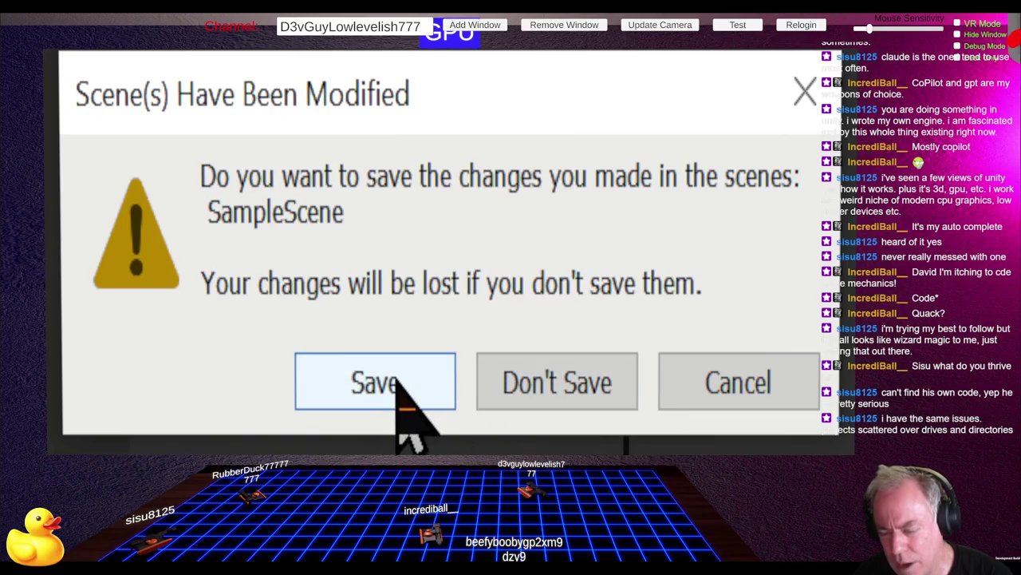
# Step: Save SampleScene, then in Be Positive cancel Save As and inspect the Boot Scene object
pyautogui.click(399, 391)
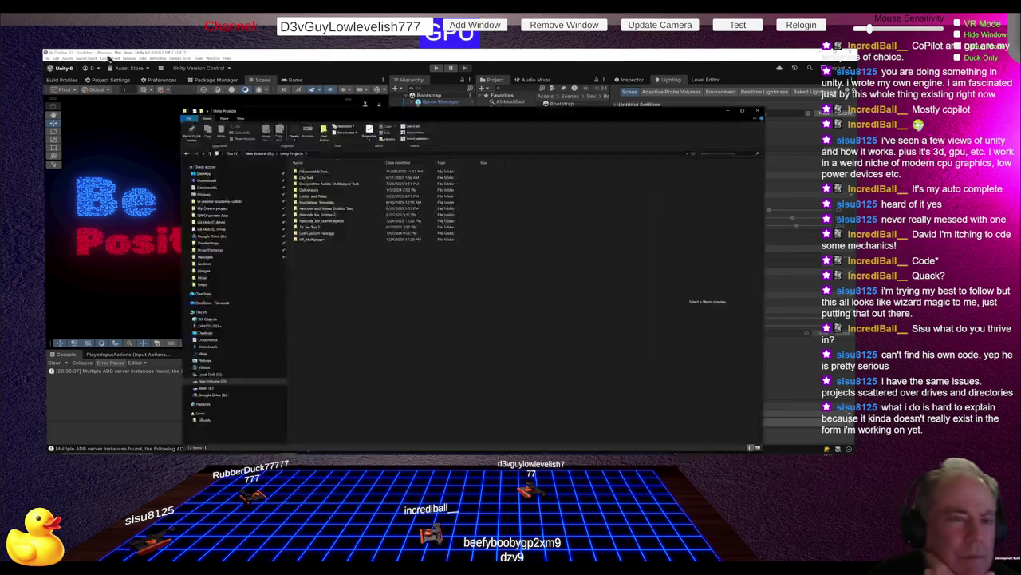
pyautogui.click(80, 59)
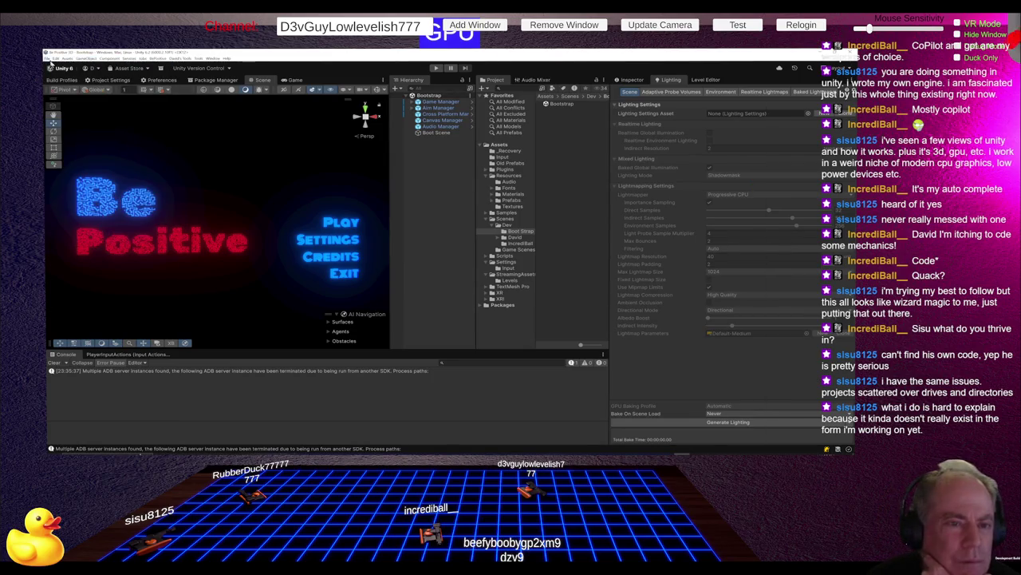
pyautogui.click(47, 58)
pyautogui.click(71, 91)
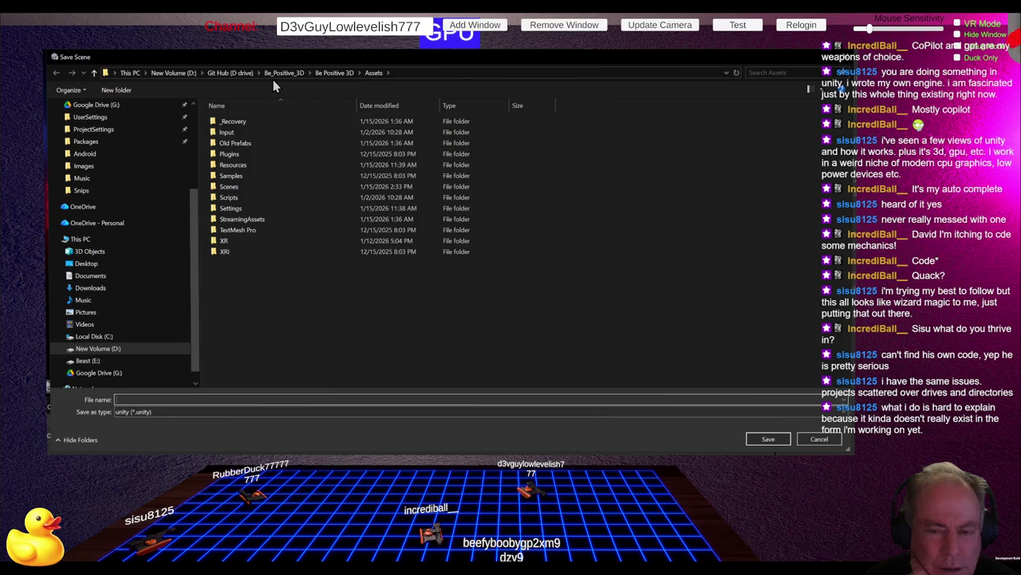
pyautogui.click(819, 438)
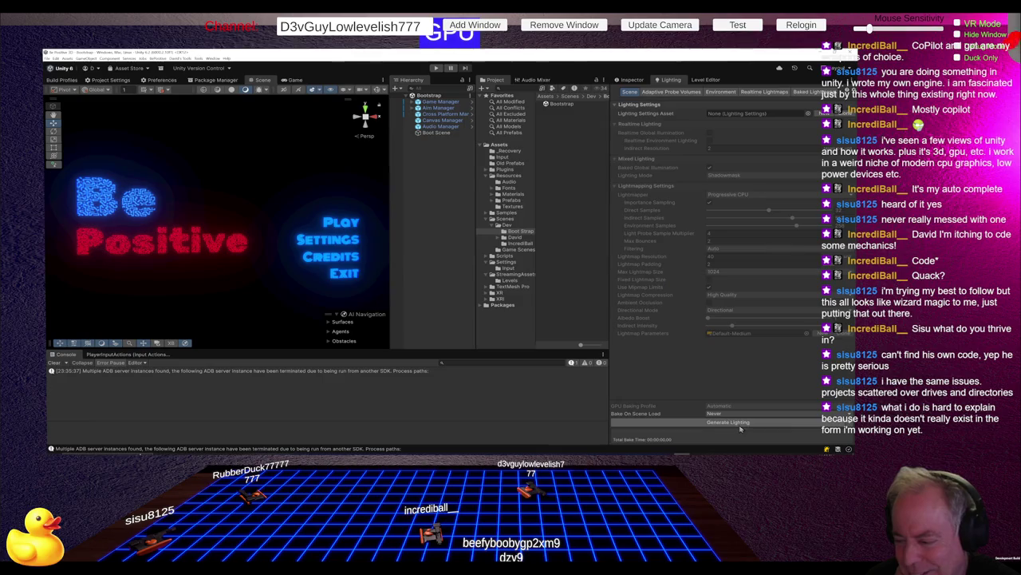
pyautogui.click(440, 134)
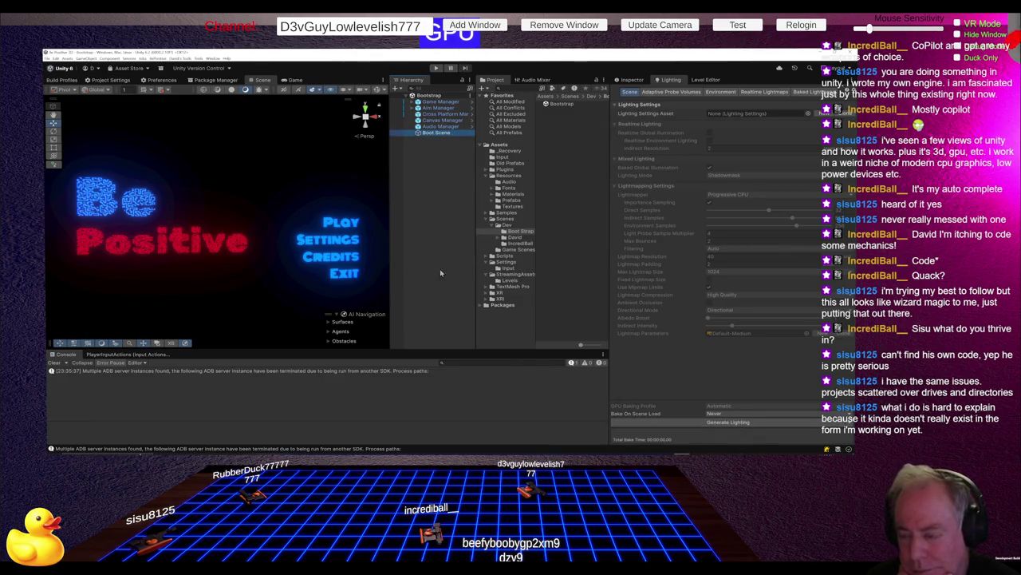
pyautogui.click(638, 80)
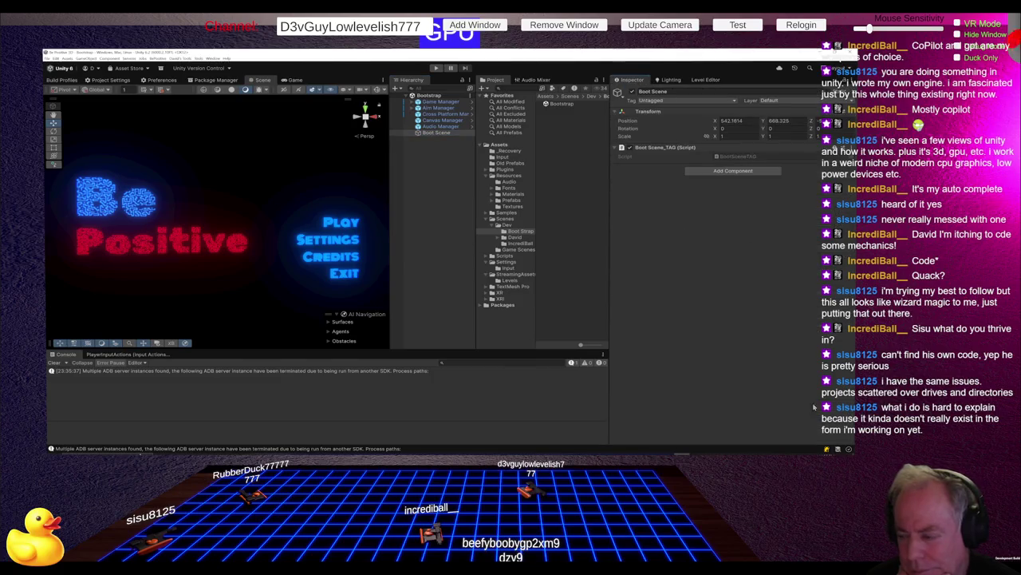
pyautogui.click(733, 170)
pyautogui.write('Move')
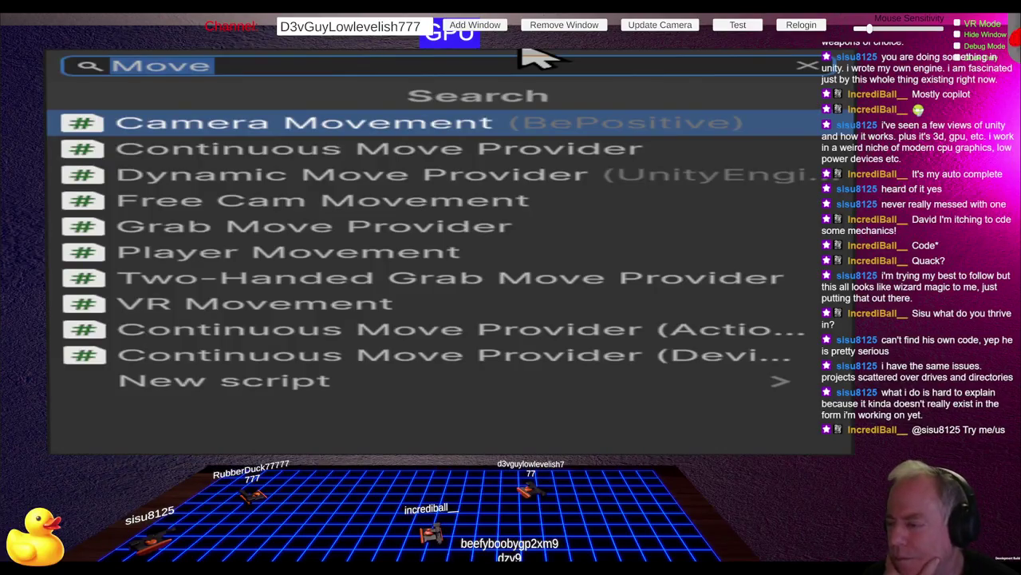
pyautogui.click(238, 390)
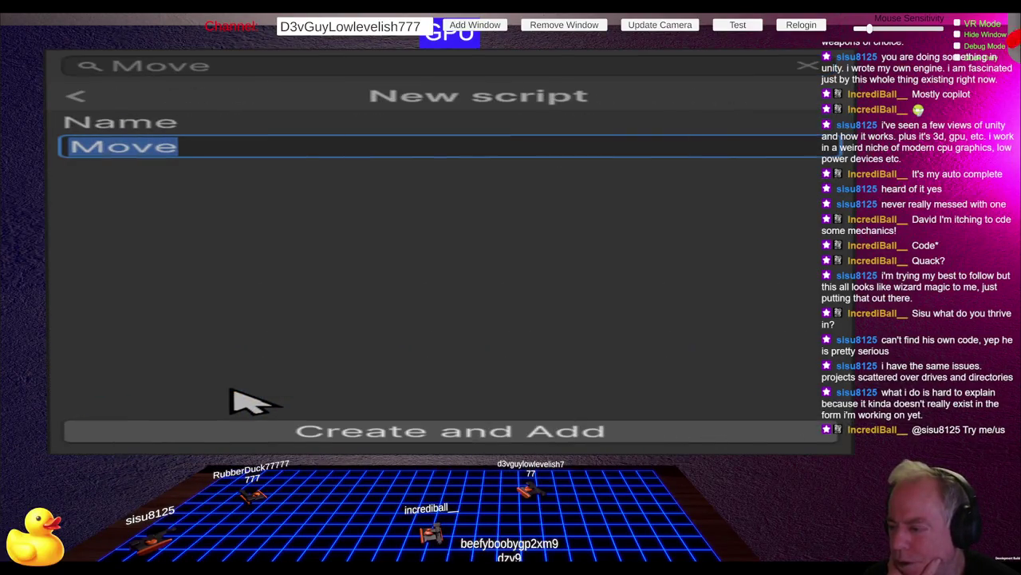
pyautogui.click(317, 436)
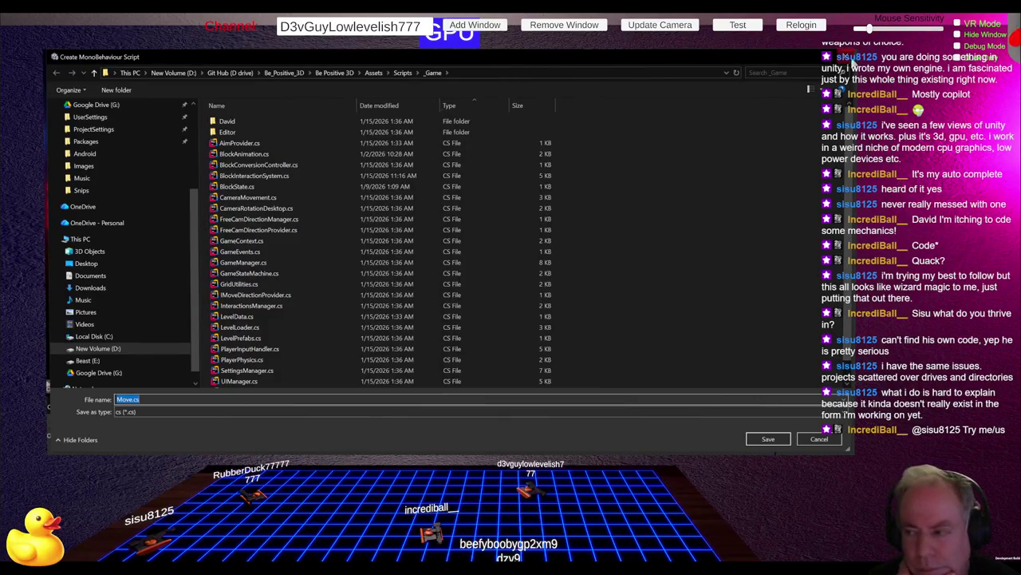
pyautogui.click(848, 58)
pyautogui.click(651, 162)
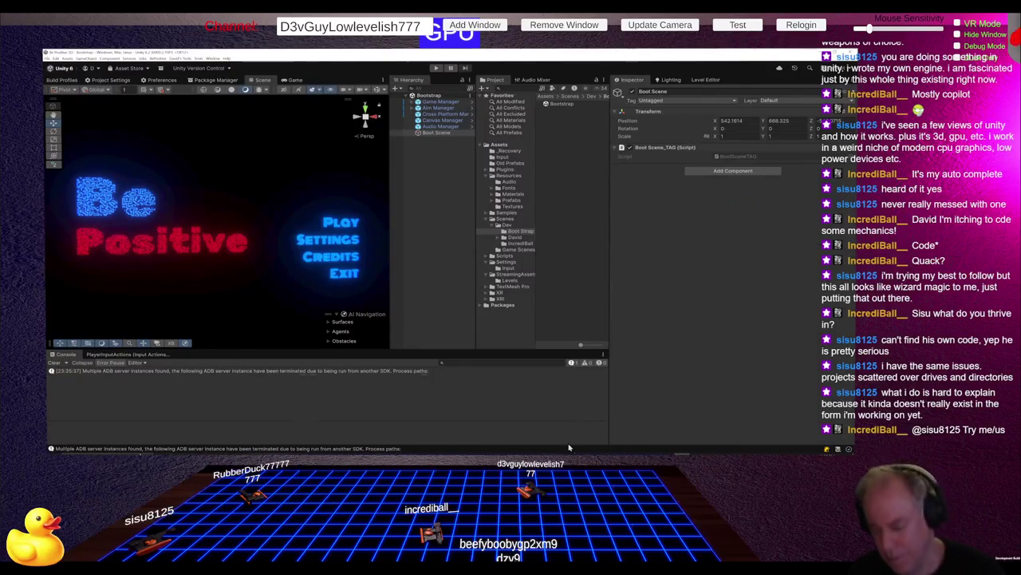
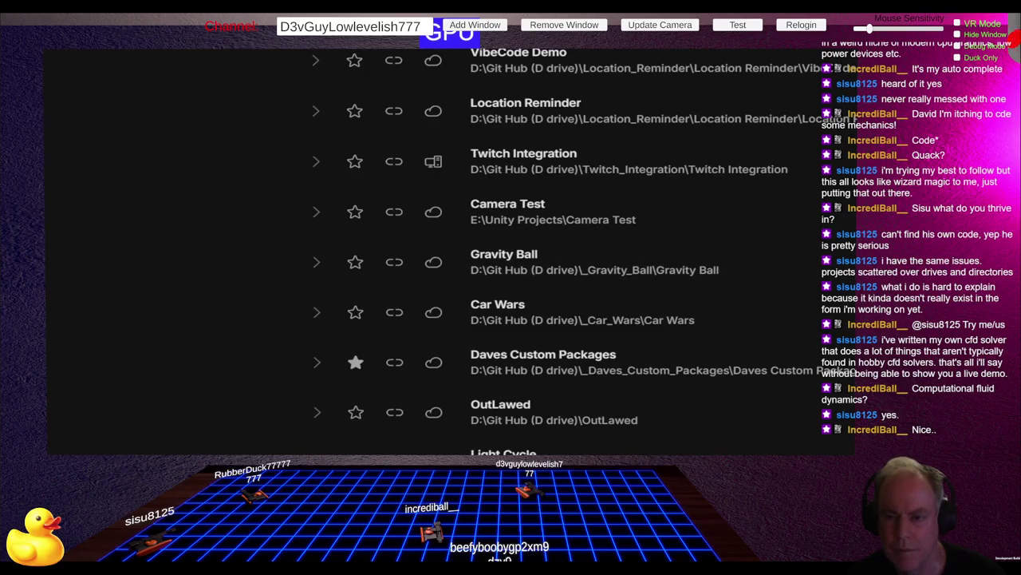
# Step: Switch from the Unity Hub project list to File Explorer showing the New Volume (D:) drive
pyautogui.hotkey('alt', 'Tab')
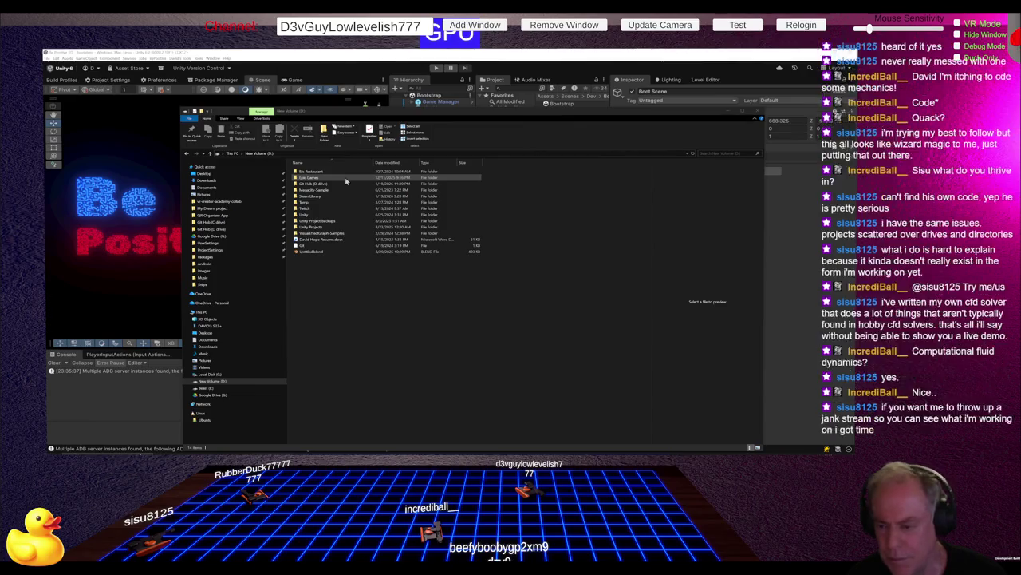
# Step: Leave File Explorer for the Unity Editor with the new project's SampleScene and its cube
pyautogui.hotkey('alt', 'Tab')
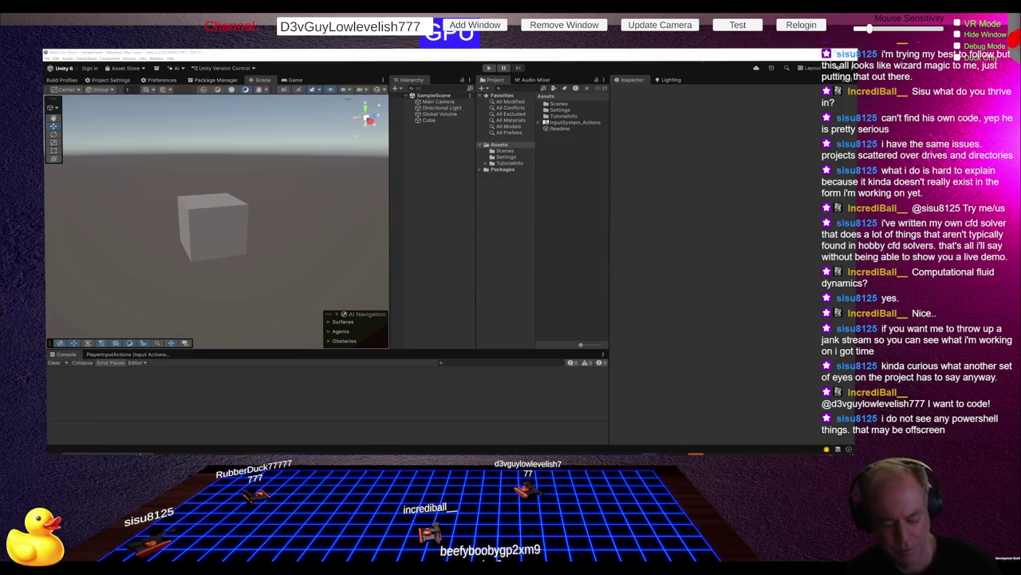
# Step: Bring up the OpenCode terminal, where 'Tell me about this project' awaits ls permission
pyautogui.hotkey('alt', 'Tab')
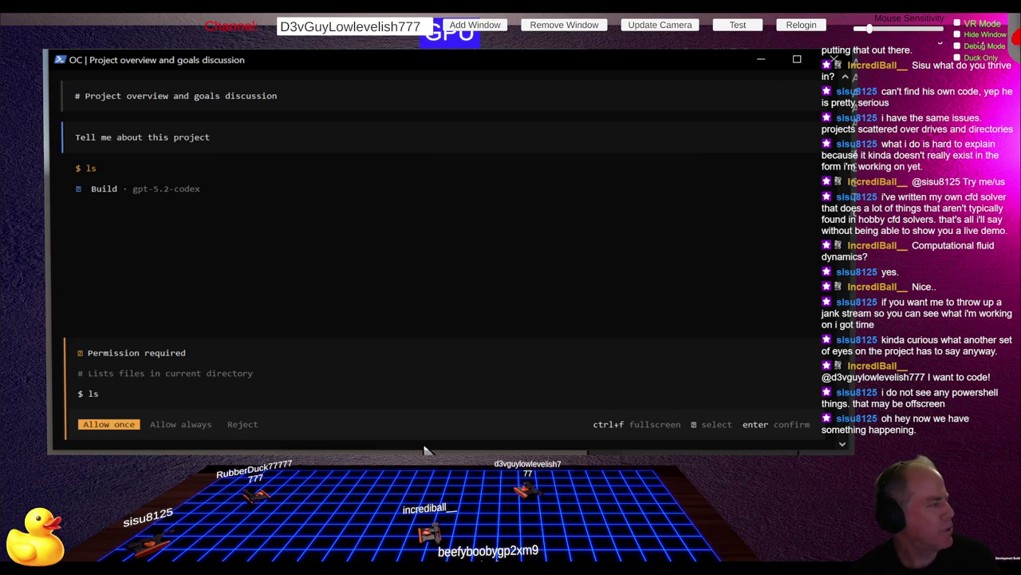
# Step: Allow the agent's project and Assets ls requests once, then compare its URP starter summary with Unity's Readme
pyautogui.press('Return')
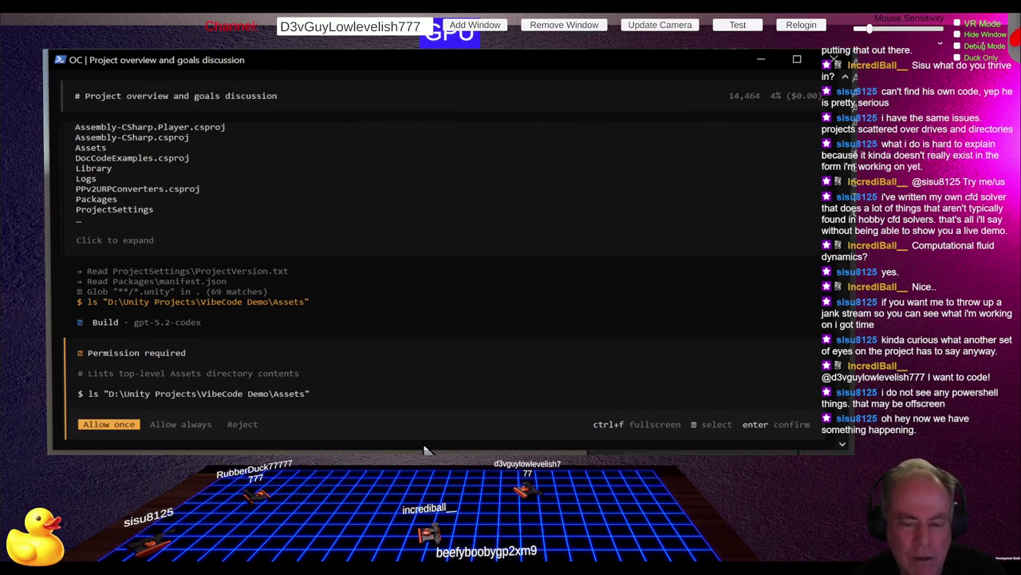
pyautogui.press('Return')
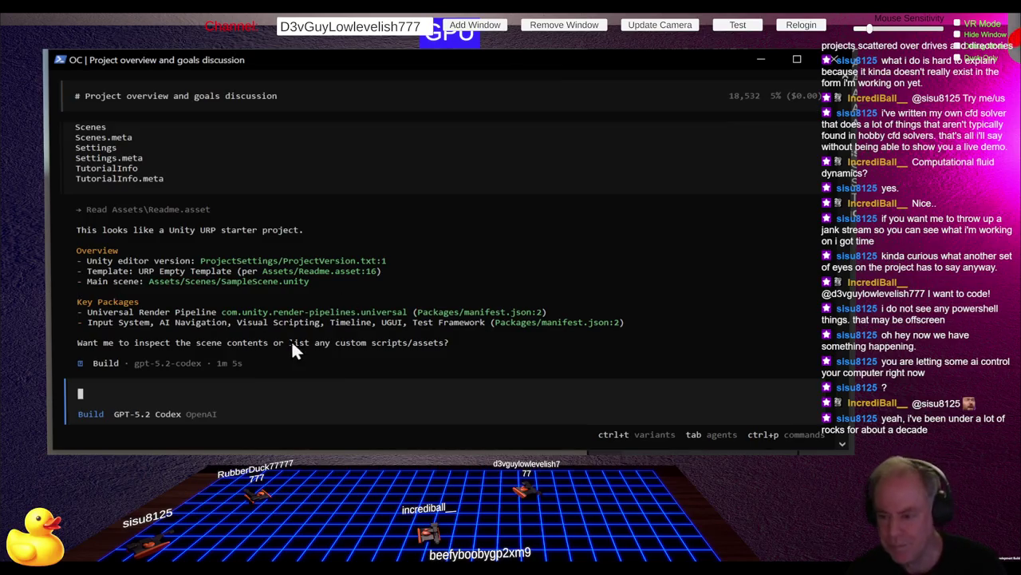
pyautogui.hotkey('alt', 'Tab')
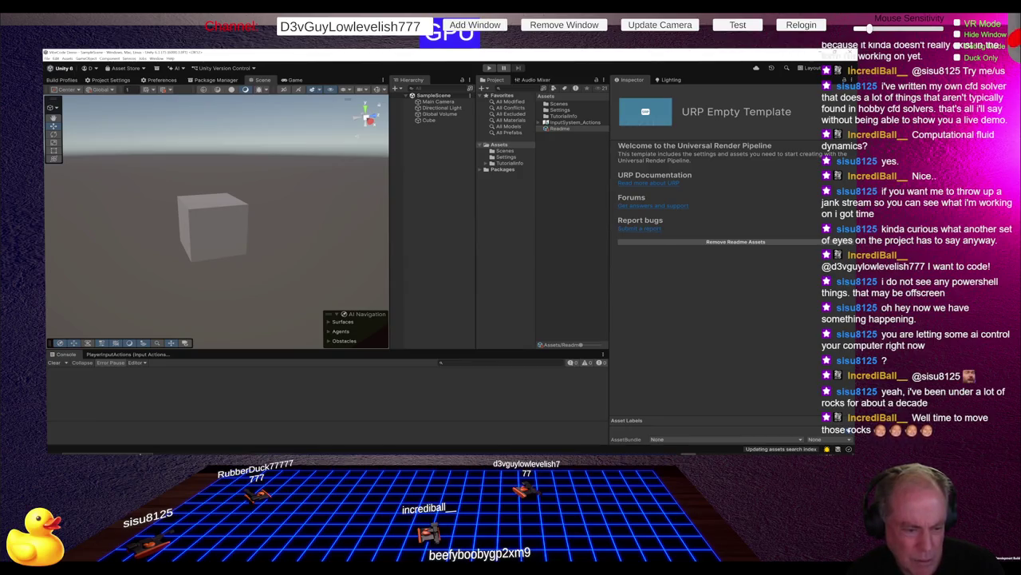
# Step: Ask OpenCode 'Tell me about the scene' and check Unity while it reads SampleScene
pyautogui.hotkey('alt', 'Tab')
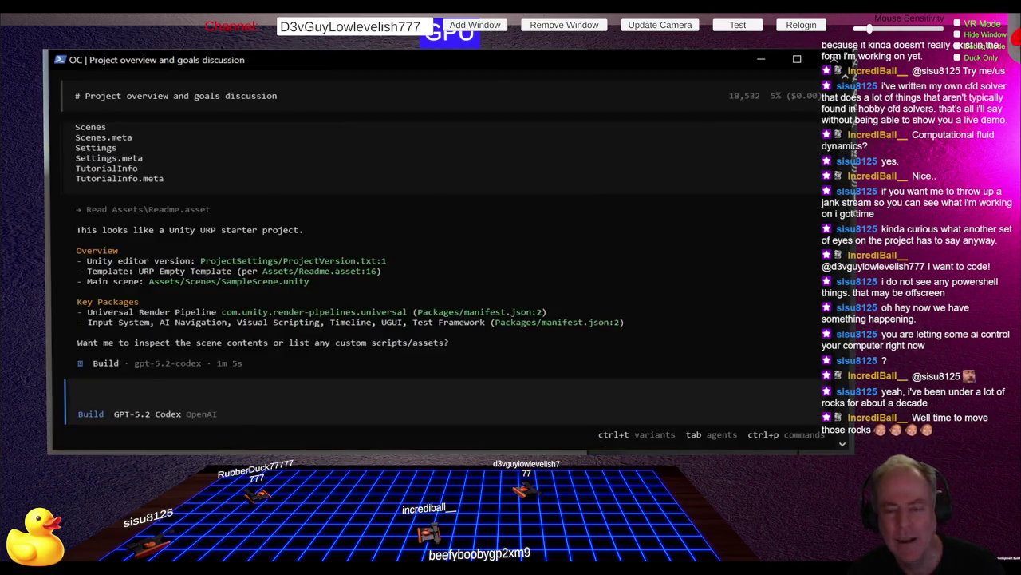
pyautogui.write('Tell me about the scene')
pyautogui.press('Return')
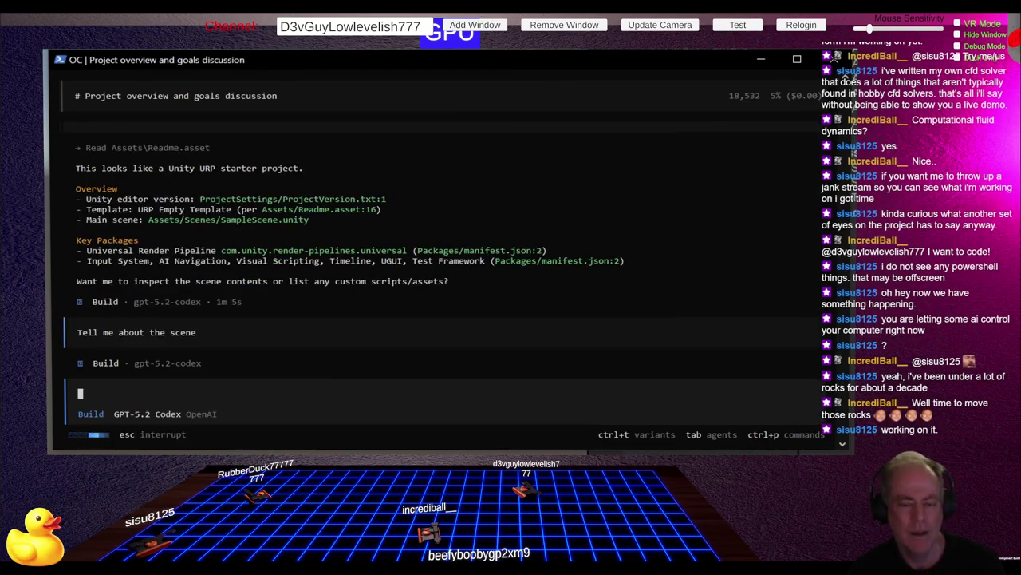
pyautogui.click(792, 352)
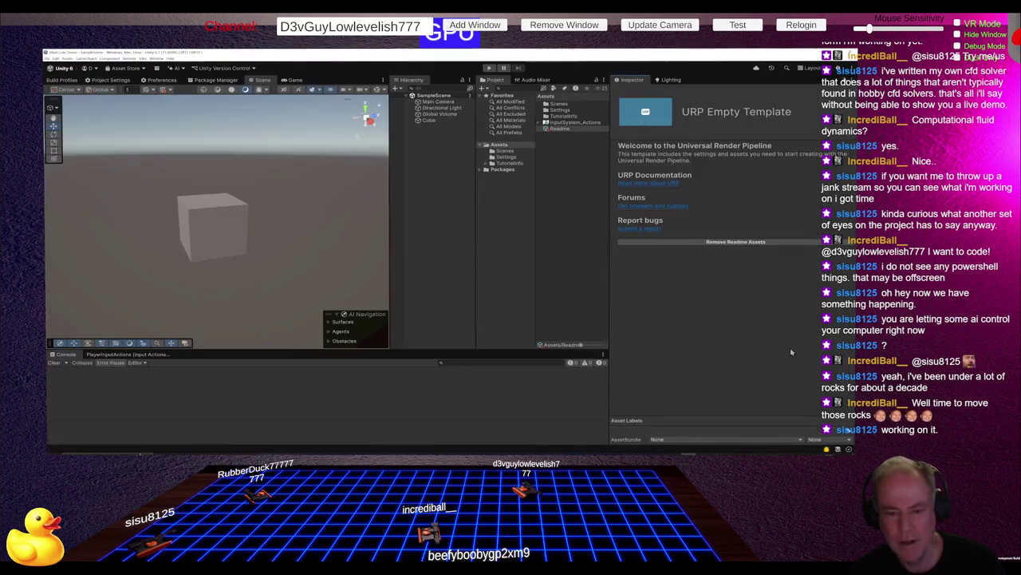
pyautogui.hotkey('alt', 'Tab')
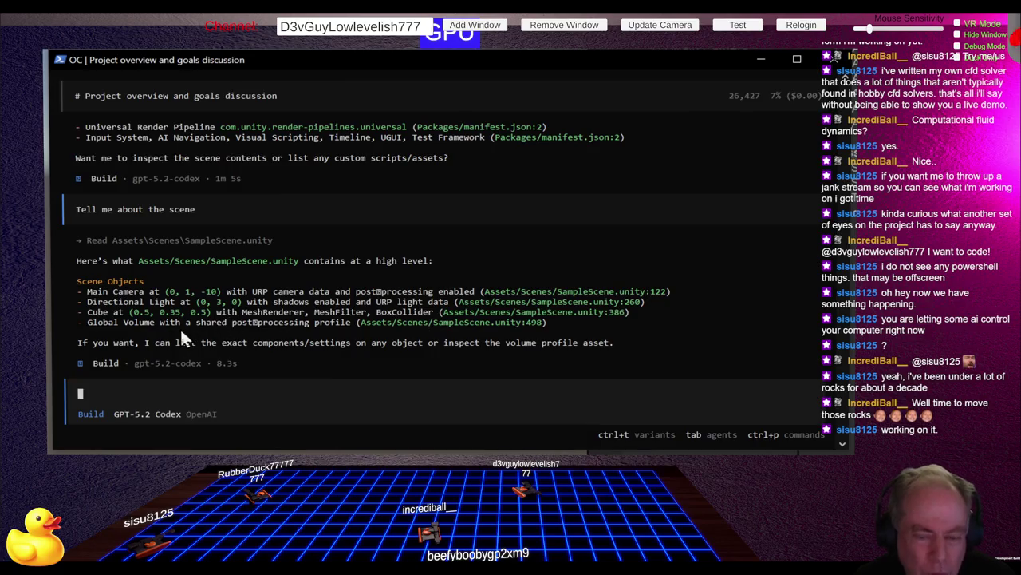
pyautogui.hotkey('alt', 'Tab')
pyautogui.click(203, 230)
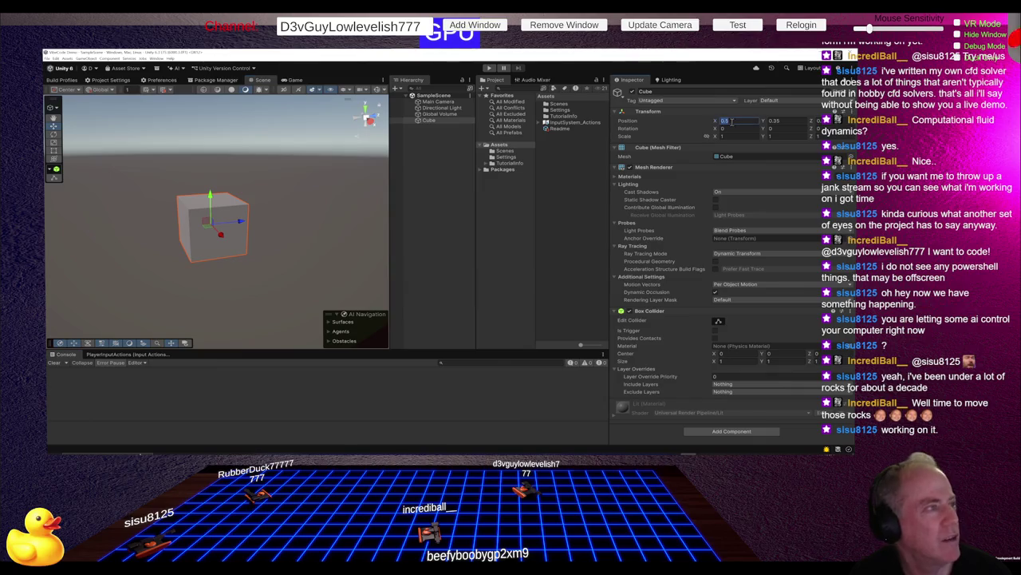
pyautogui.click(798, 121)
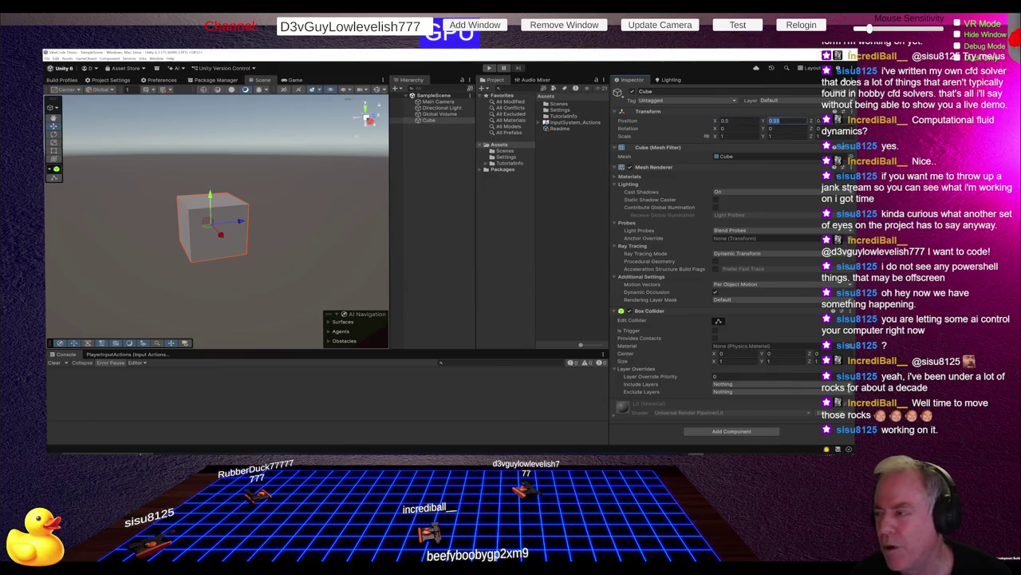
pyautogui.click(819, 120)
pyautogui.hotkey('alt', 'Tab')
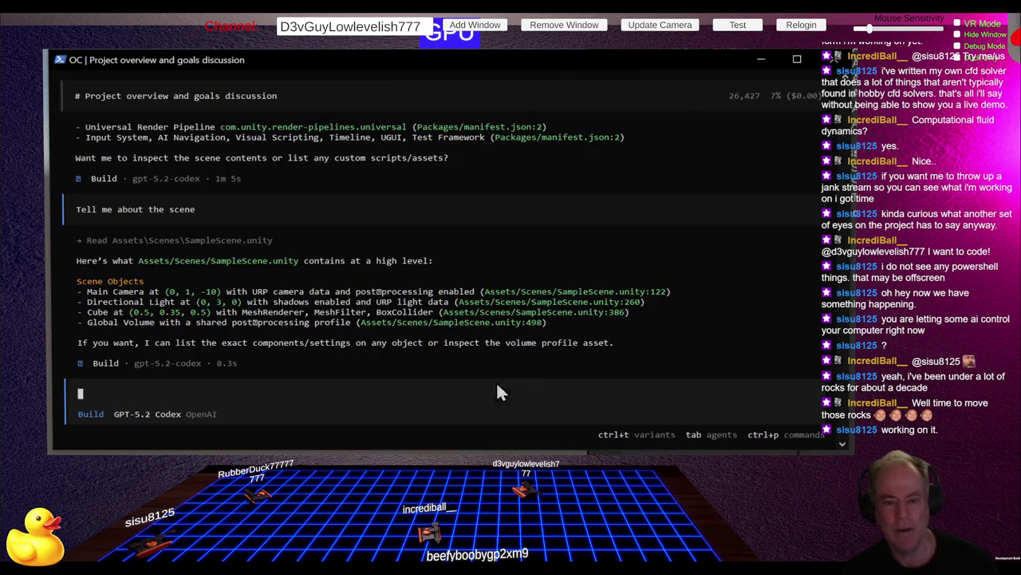
# Step: Request 'Add a script to make it move in a circle', allowing the Assets listing and Scripts folder creation once
pyautogui.write('Ad')
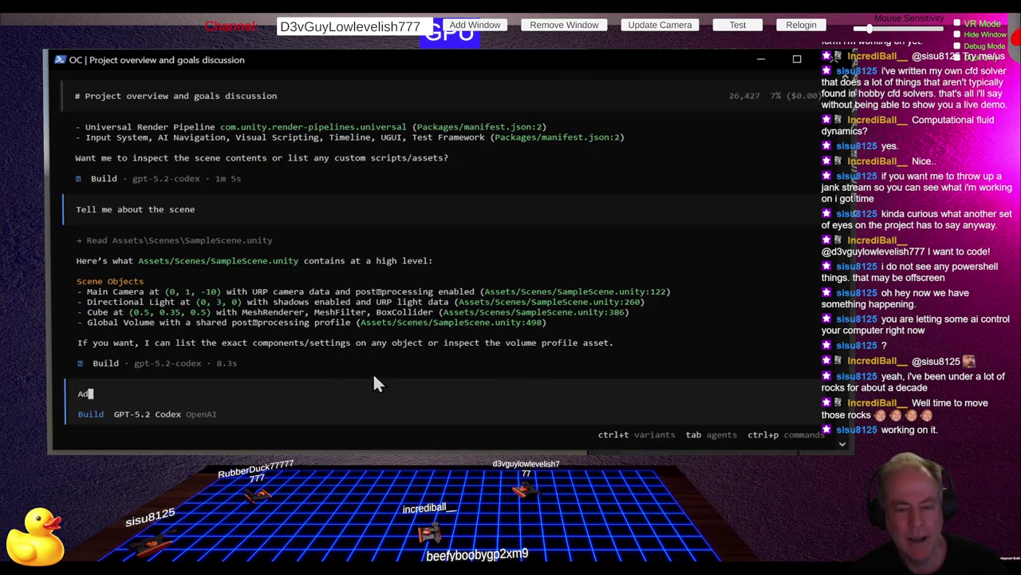
pyautogui.write('d a scrip')
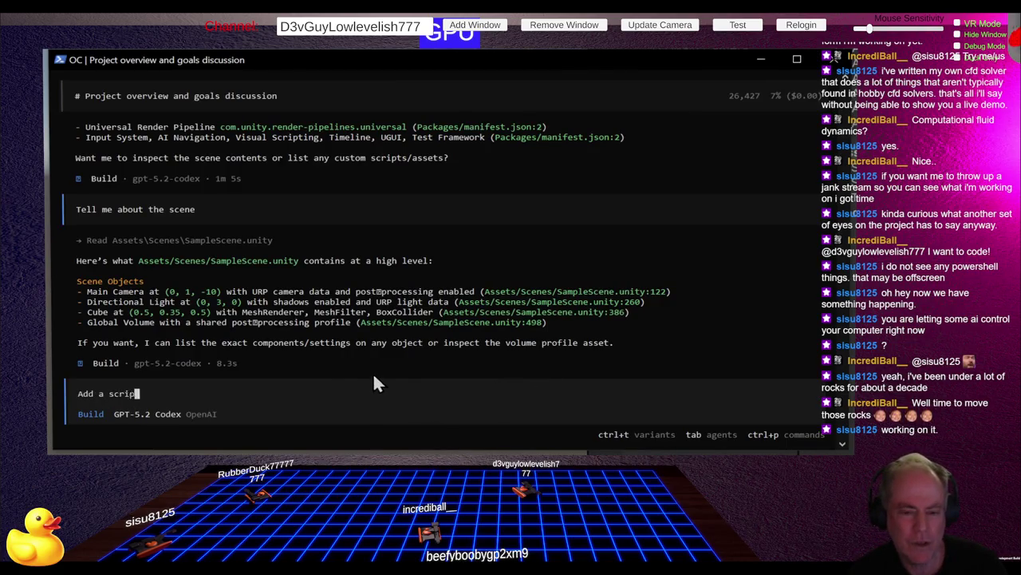
pyautogui.write('t to make it')
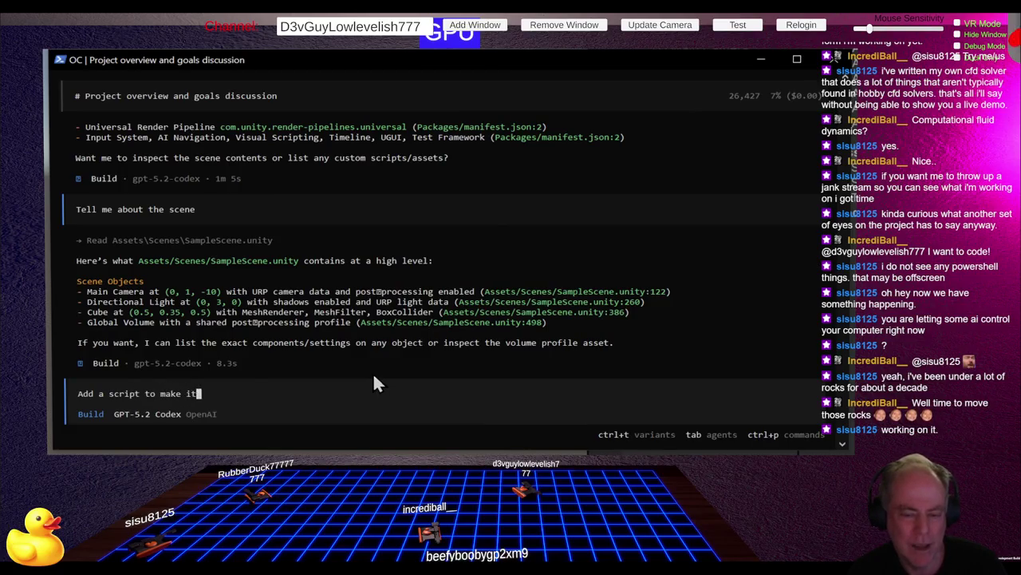
pyautogui.write(' move in a')
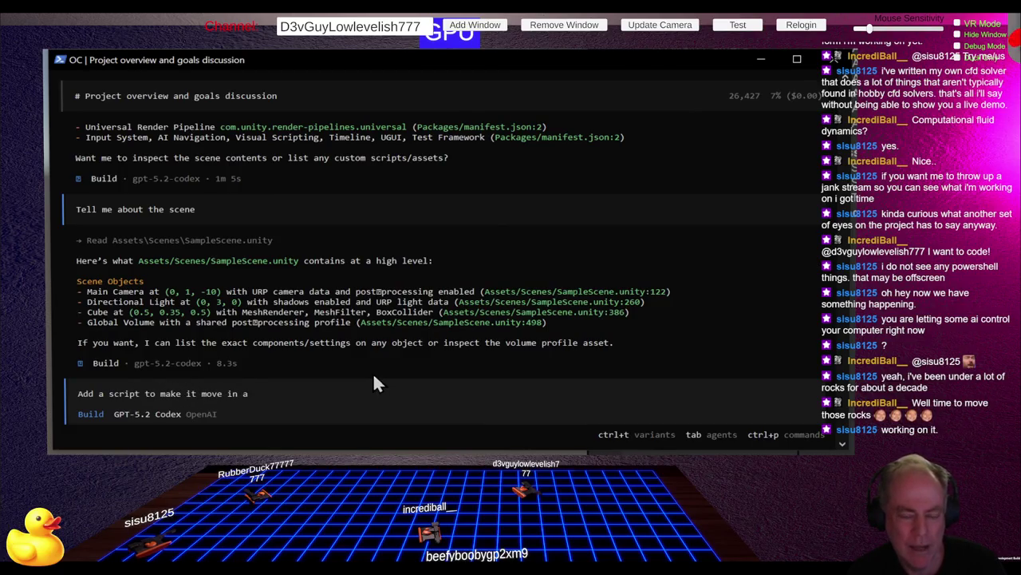
pyautogui.write(' circle')
pyautogui.press('Return')
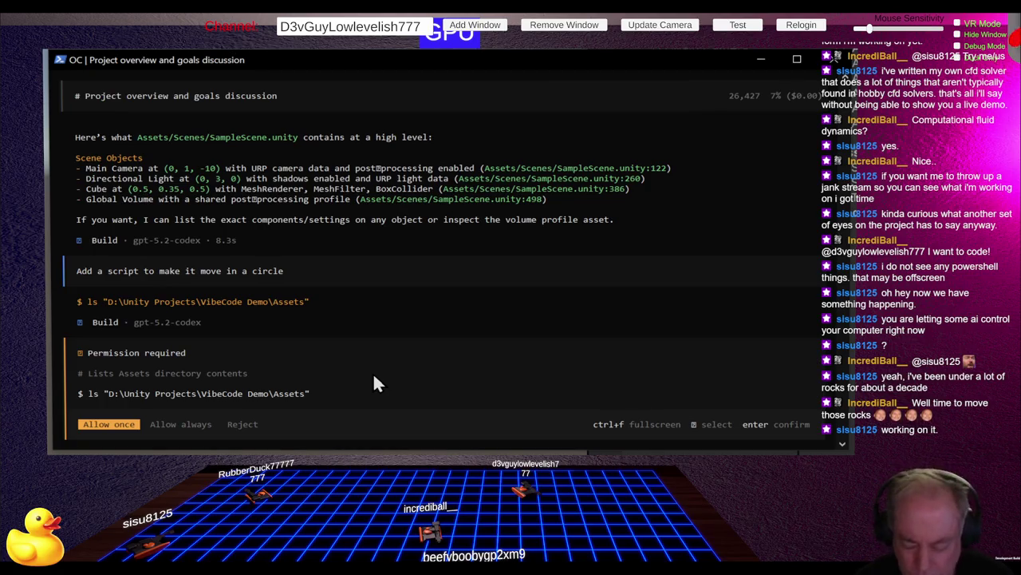
pyautogui.press('Return')
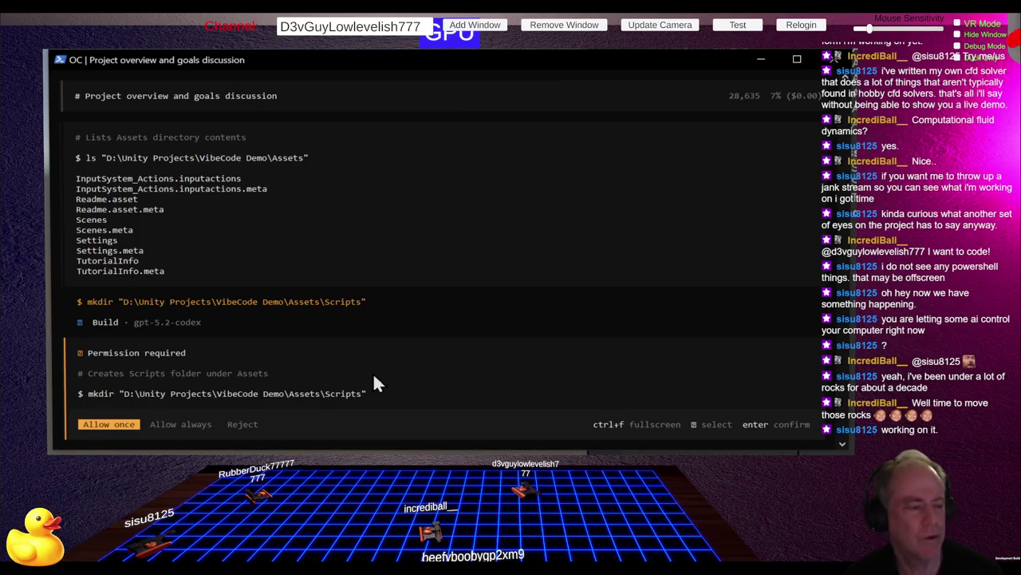
pyautogui.press('Return')
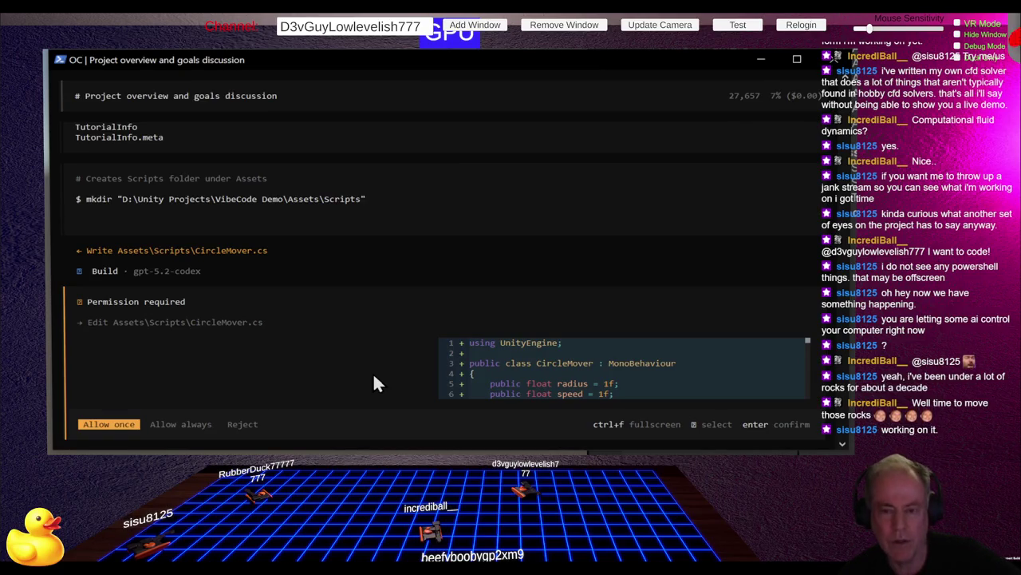
# Step: Expand each preview and approve once writing CircleMover.cs and CircleMover.cs.meta
pyautogui.hotkey('ctrl', 'f')
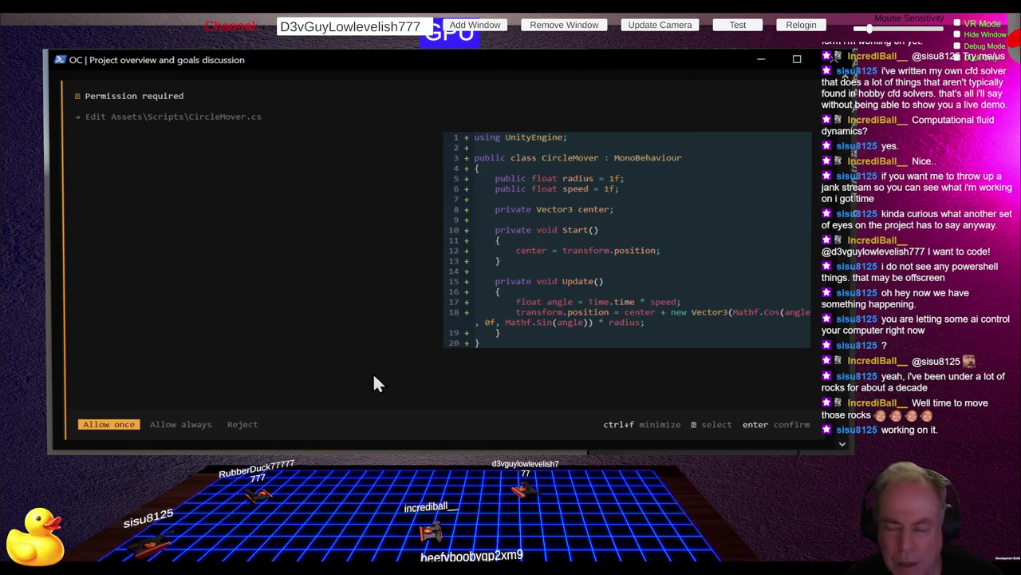
pyautogui.press('Return')
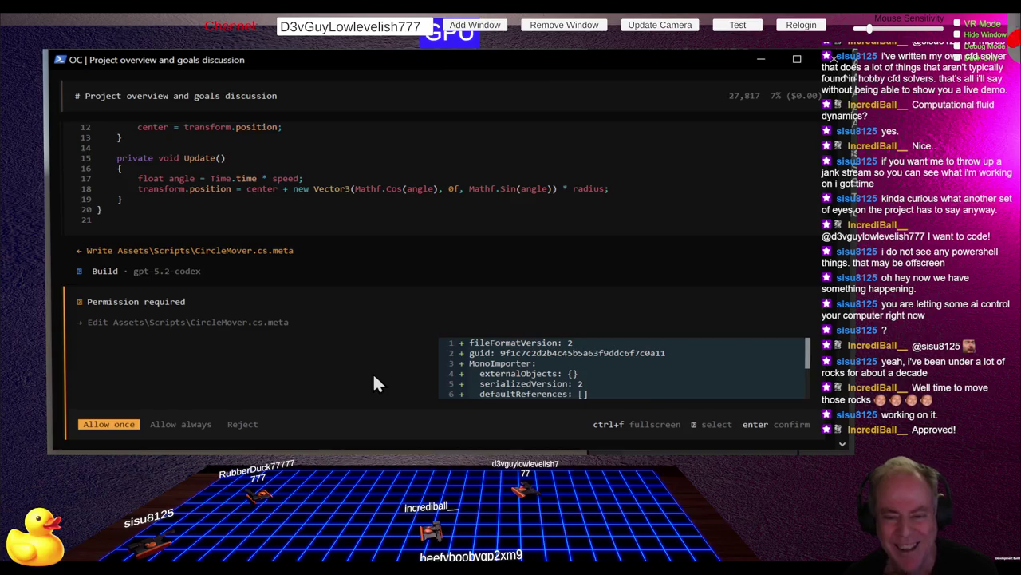
pyautogui.hotkey('ctrl', 'f')
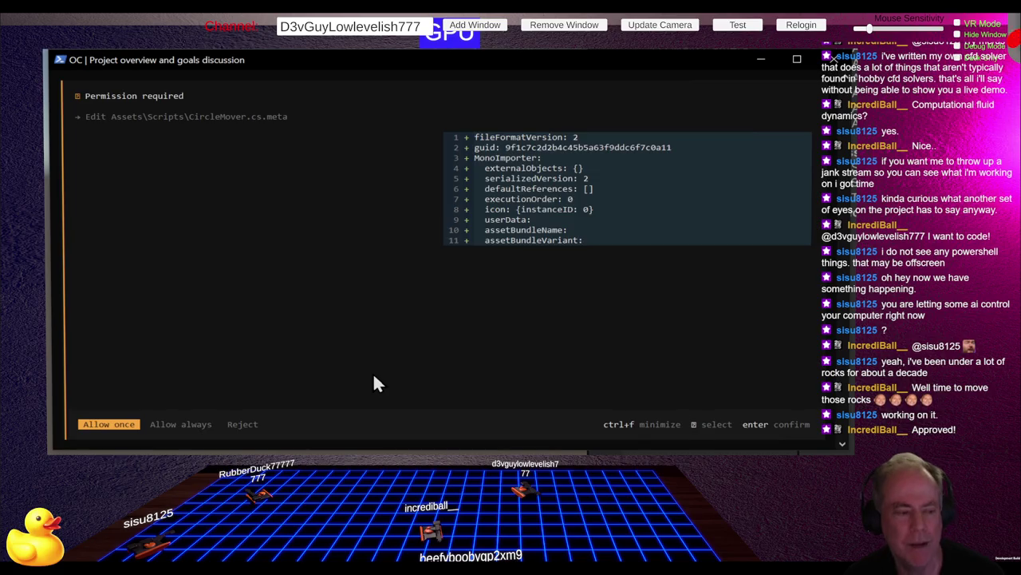
pyautogui.press('Return')
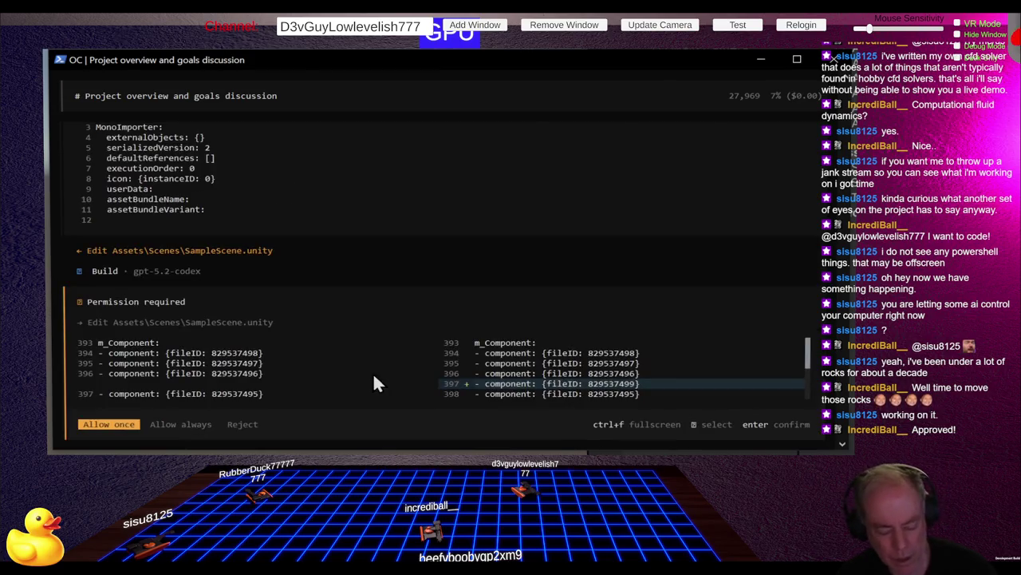
# Step: Review and approve both SampleScene.unity diffs attaching CircleMover (radius 1, speed 1) to the Cube
pyautogui.hotkey('ctrl', 'f')
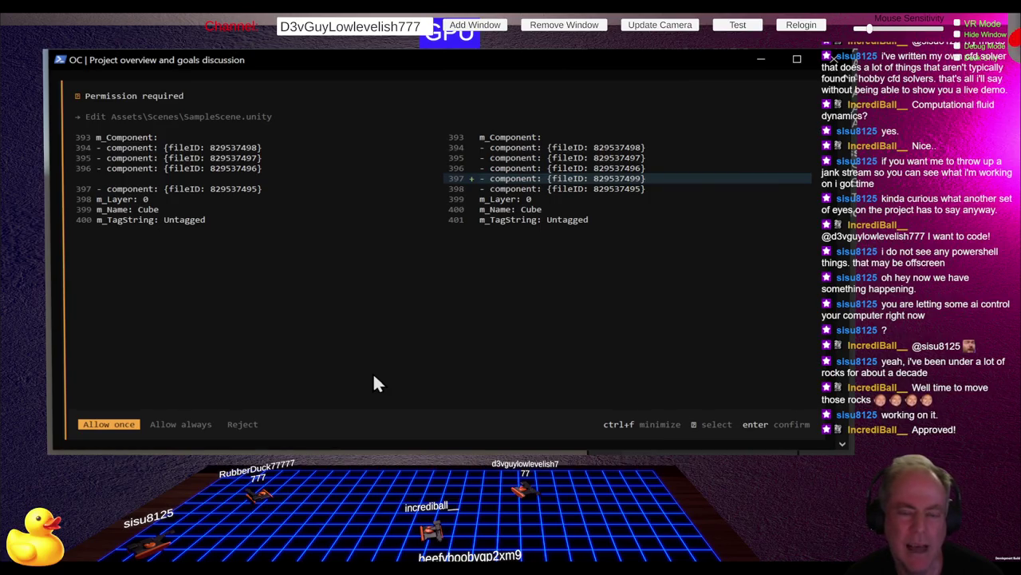
pyautogui.press('Return')
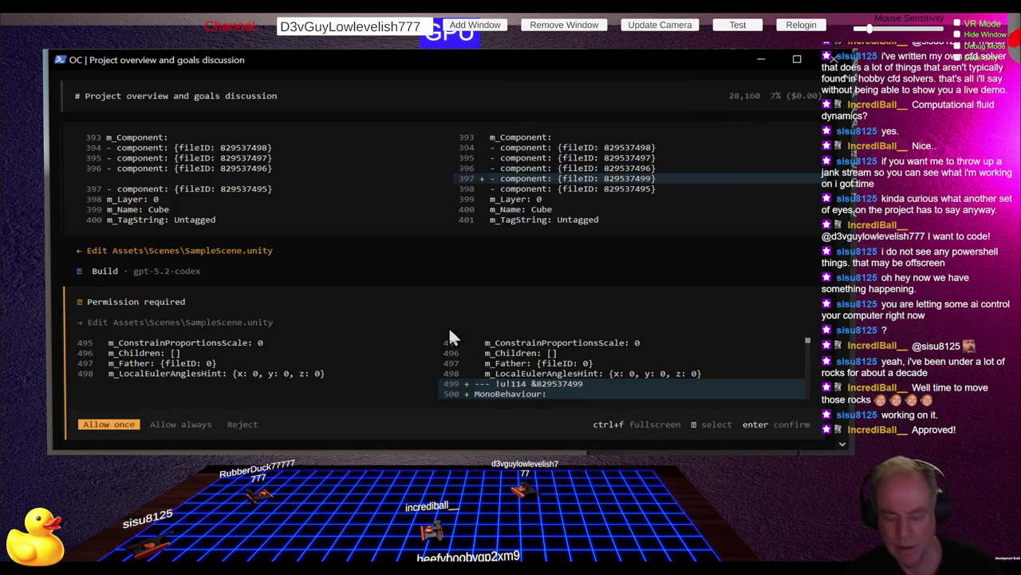
pyautogui.hotkey('ctrl', 'f')
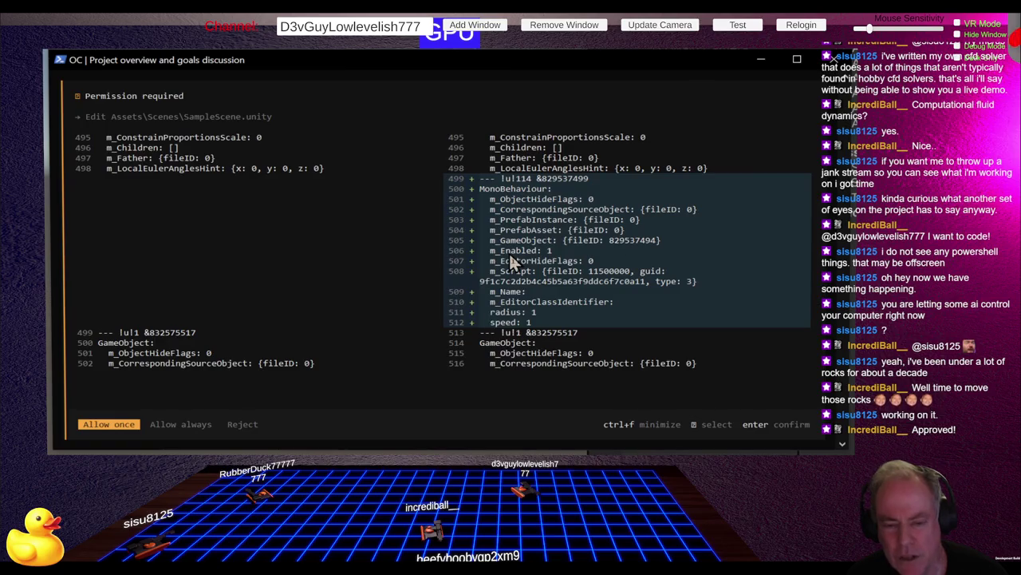
pyautogui.press('Return')
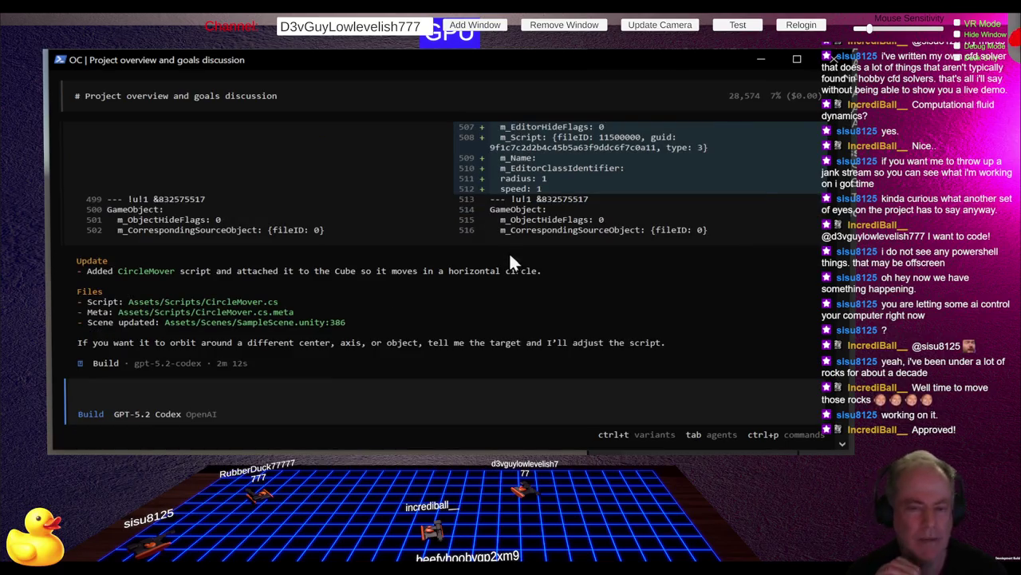
pyautogui.hotkey('alt', 'Tab')
pyautogui.scroll(-3, 684, 278)
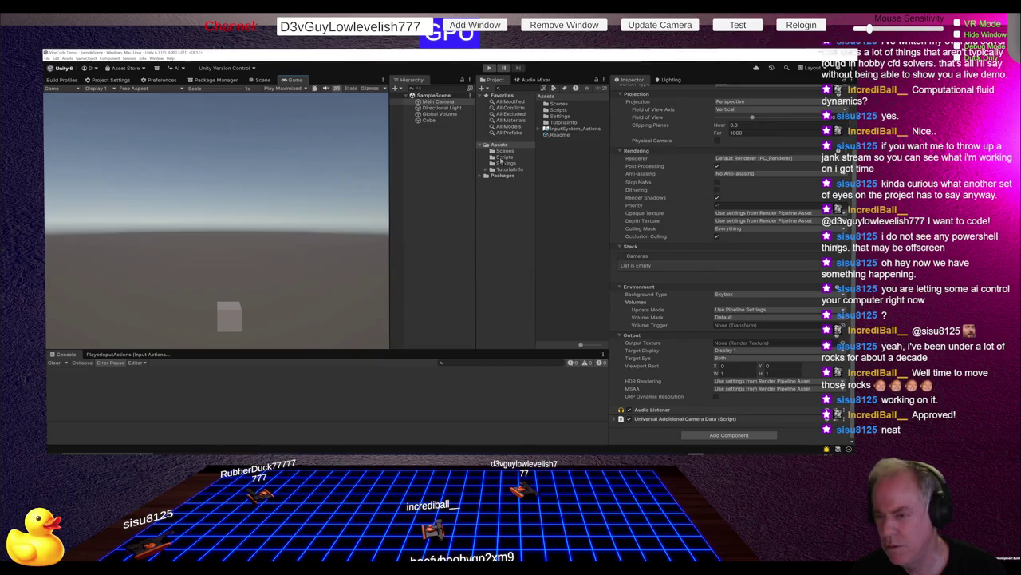
# Step: Select the Cube and open its Circle Mover script from the Inspector
pyautogui.click(429, 119)
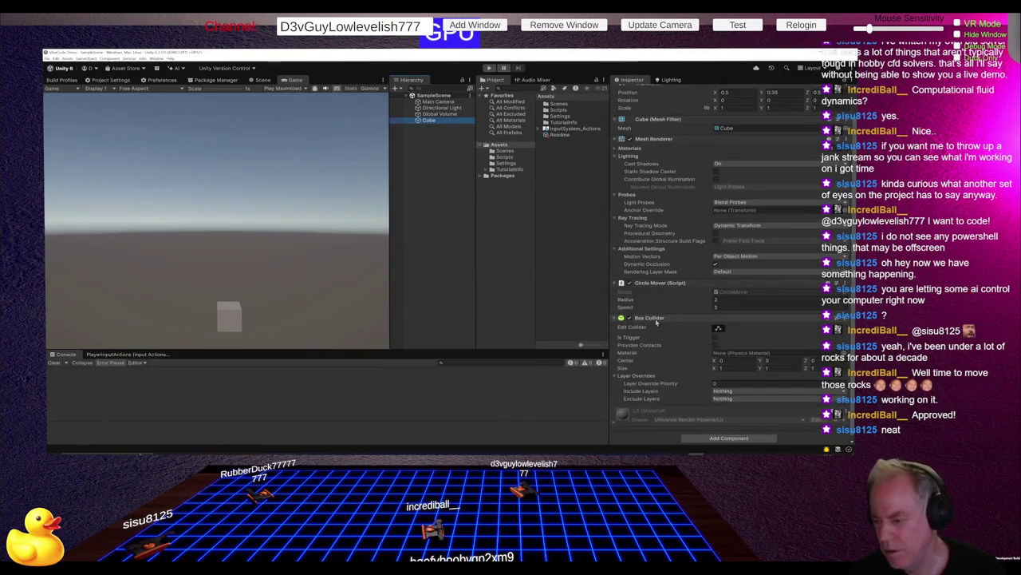
pyautogui.click(742, 293)
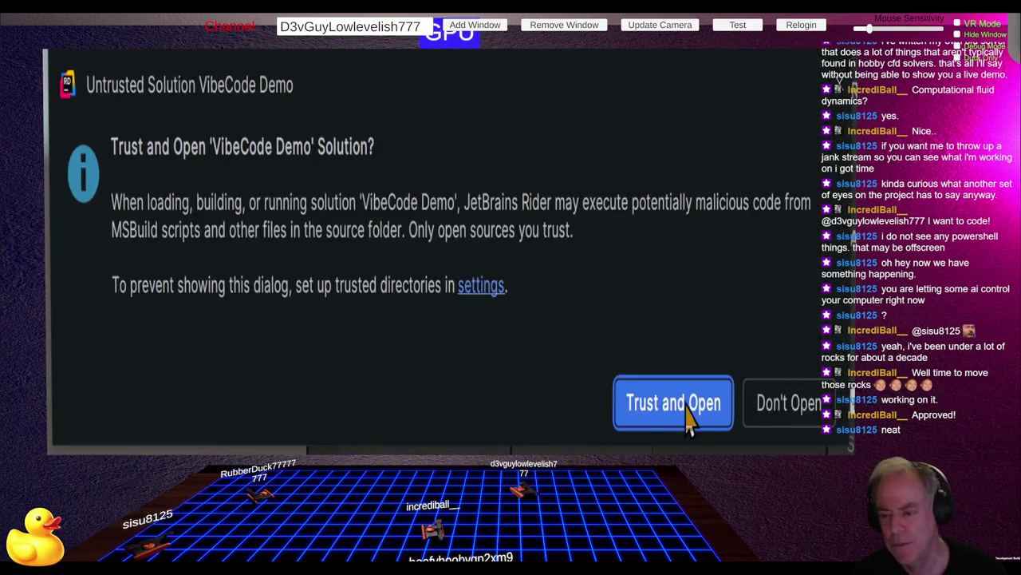
# Step: Dismiss Rider's Untrusted Solution prompt for 'VibeCode Demo' without trusting it
pyautogui.press('Escape')
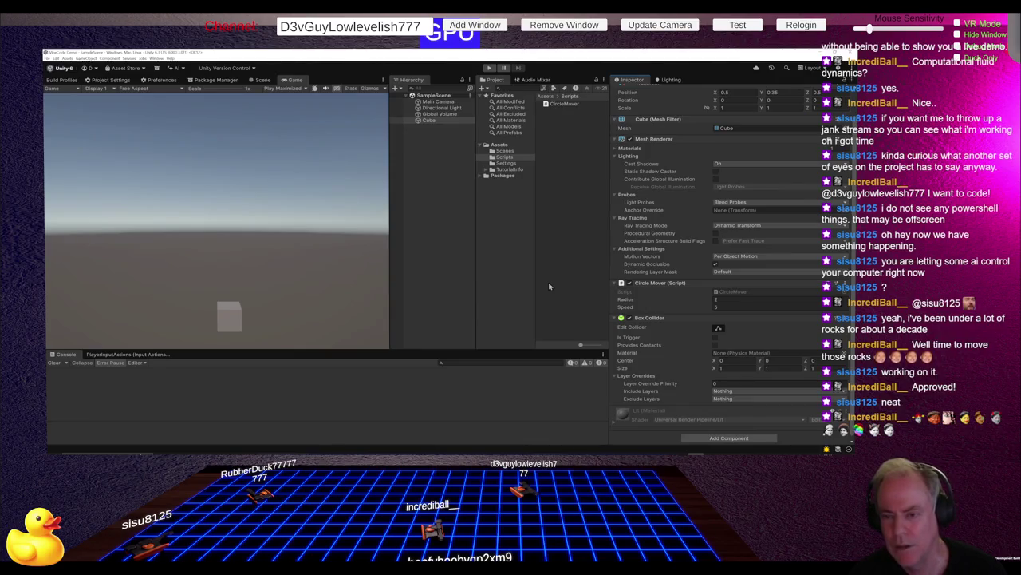
# Step: Send the OpenCode agent the message 'But it uses publics'
pyautogui.hotkey('alt', 'Tab')
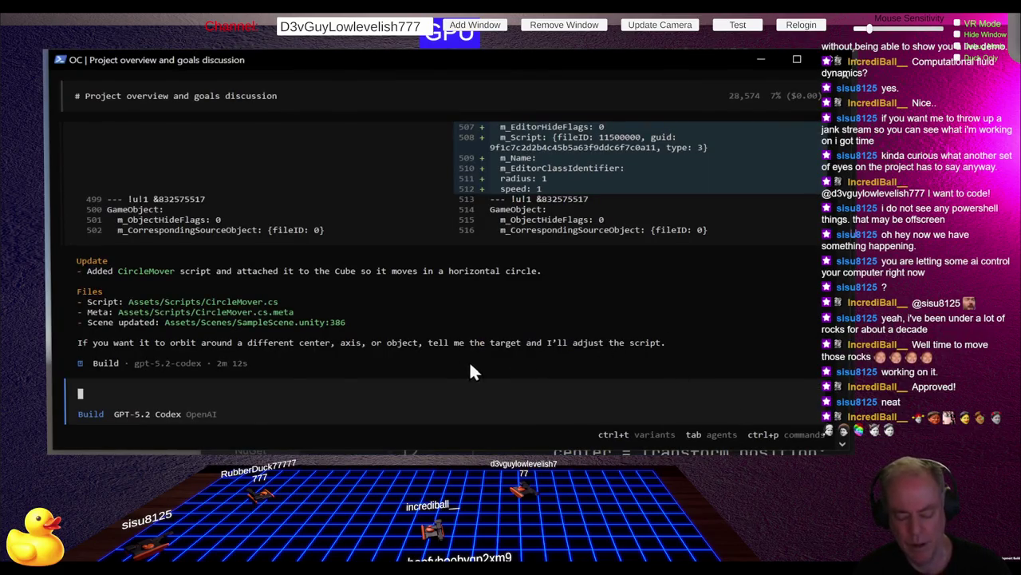
pyautogui.write('But')
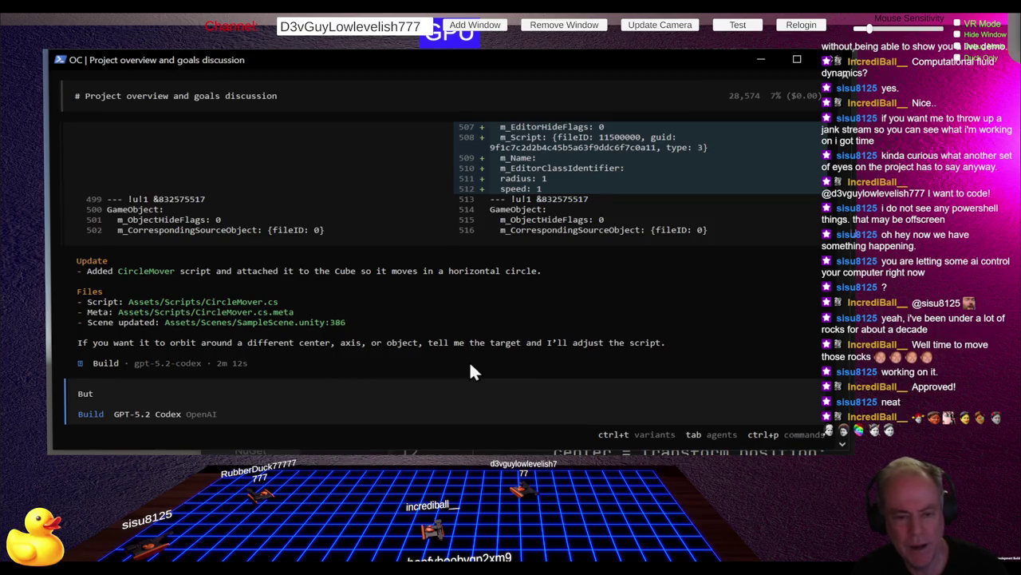
pyautogui.write(' it uses')
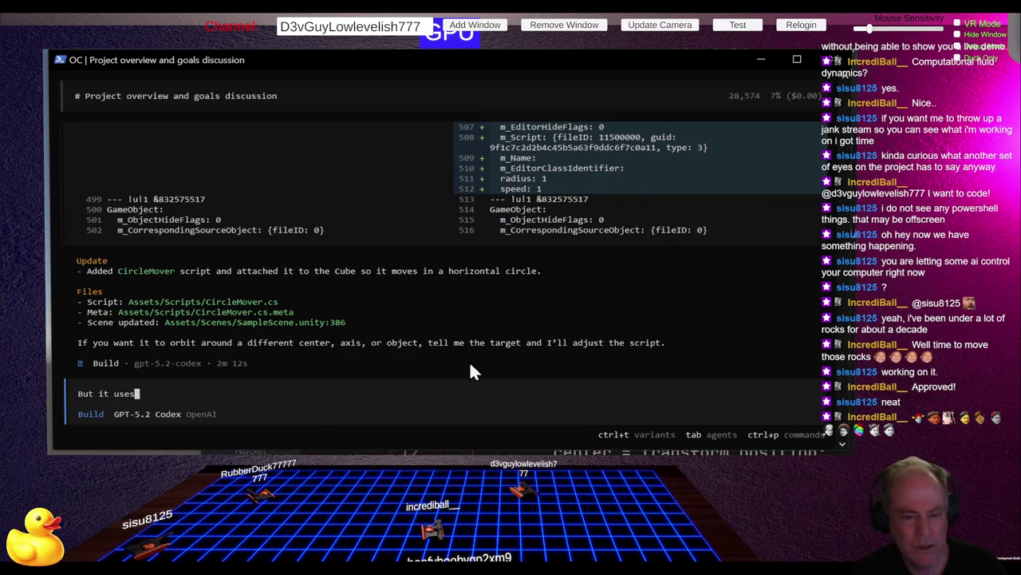
pyautogui.write('path')
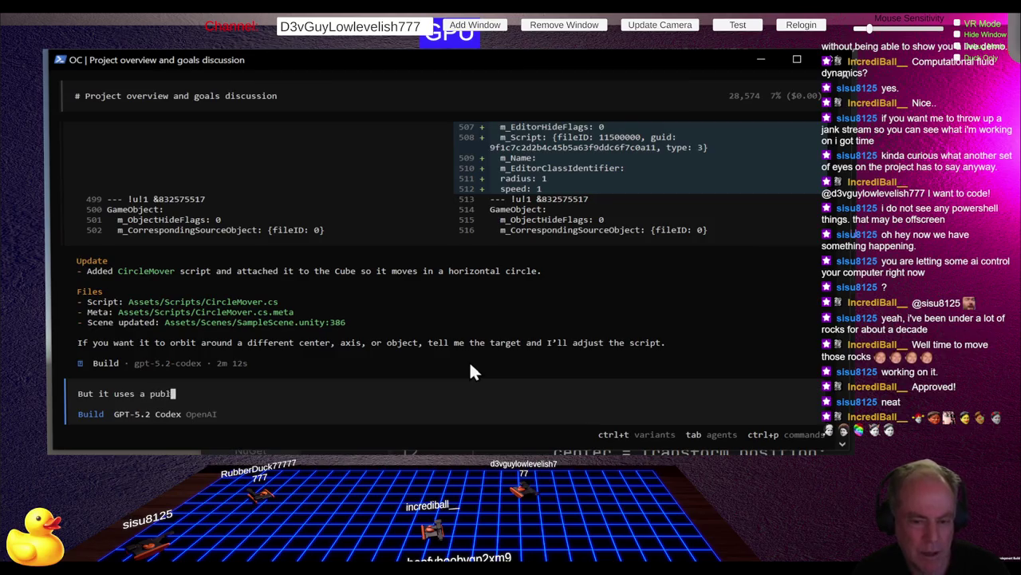
pyautogui.press('BackSpace')
pyautogui.press('BackSpace')
pyautogui.press('BackSpace')
pyautogui.press('BackSpace')
pyautogui.write('publics')
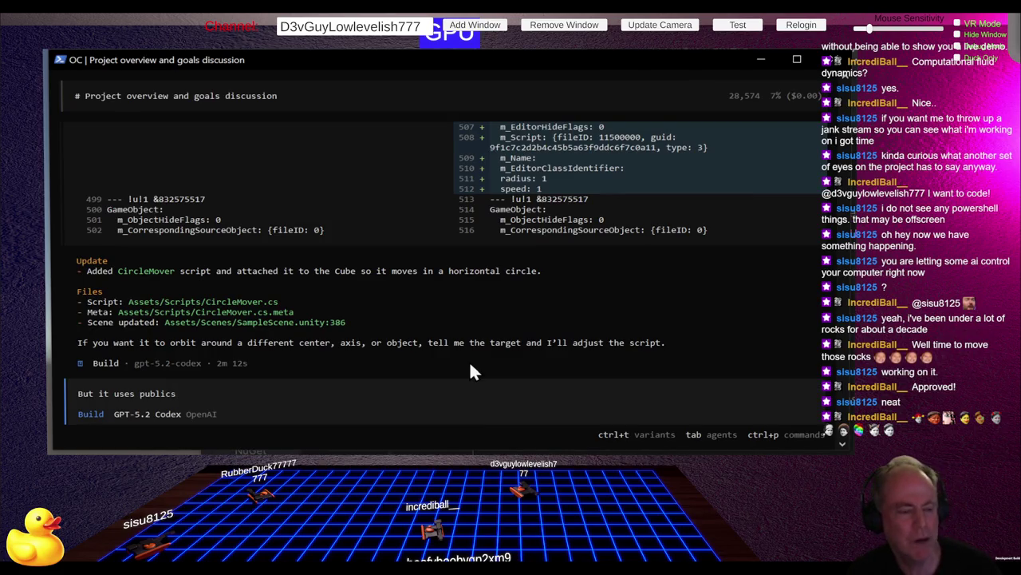
pyautogui.press('Return')
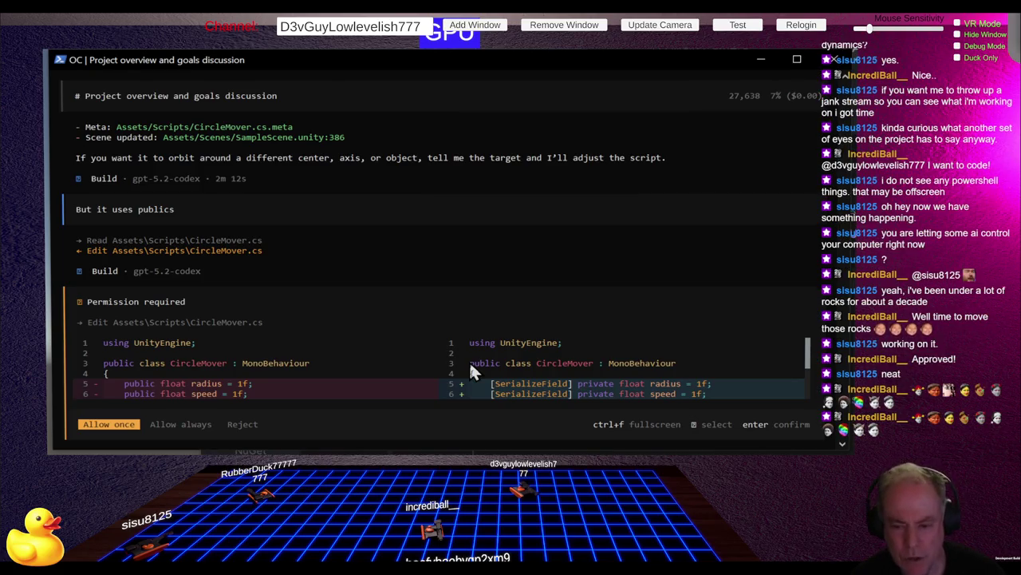
# Step: Review the proposed CircleMover.cs edit and allow it once
pyautogui.hotkey('ctrl', 'f')
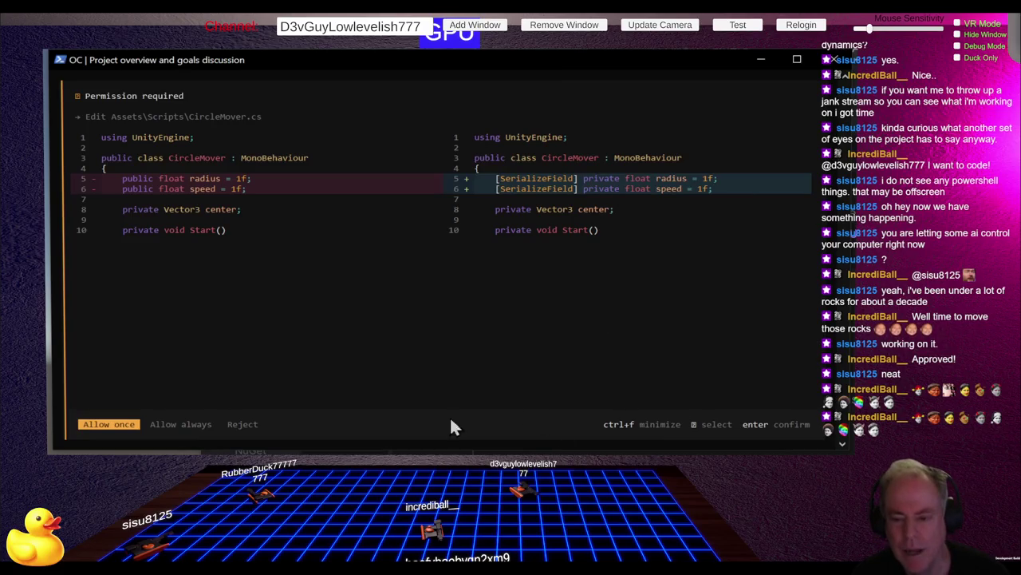
pyautogui.press('Return')
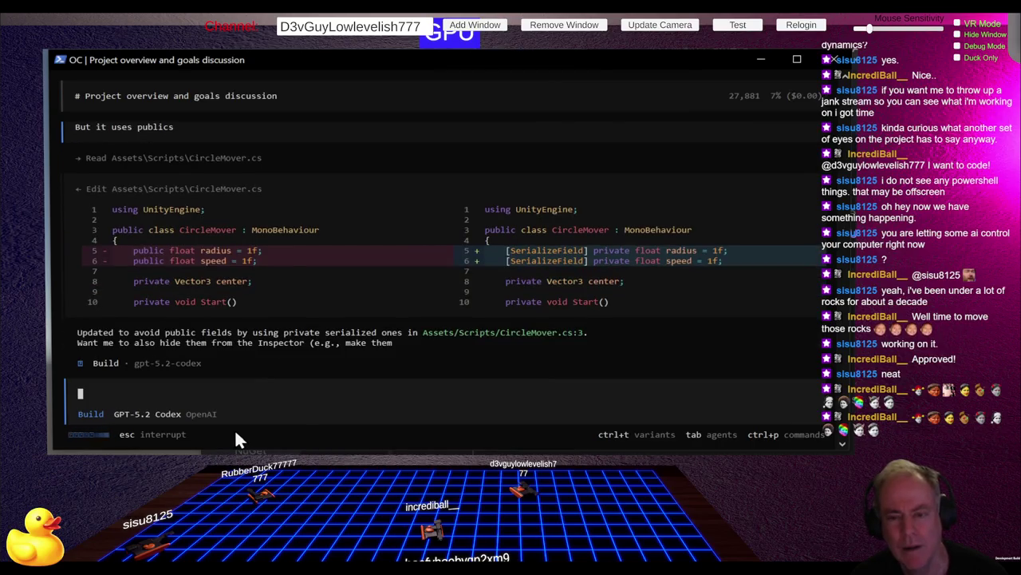
pyautogui.hotkey('alt', 'Tab')
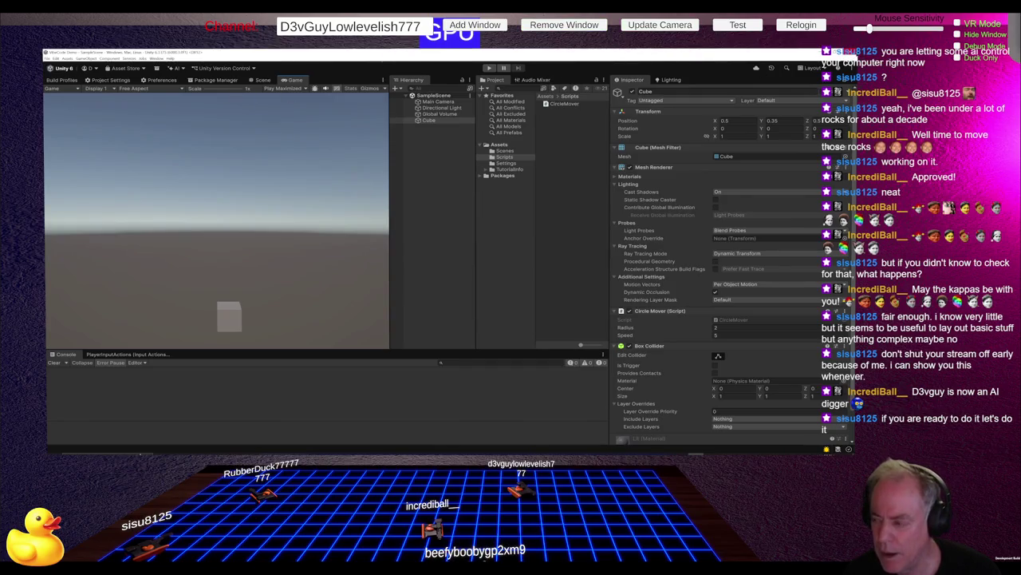
# Step: Close the VibeCode Demo project window, run Bootstrap, then stop play to restore the full layout
pyautogui.moveTo(678, 446)
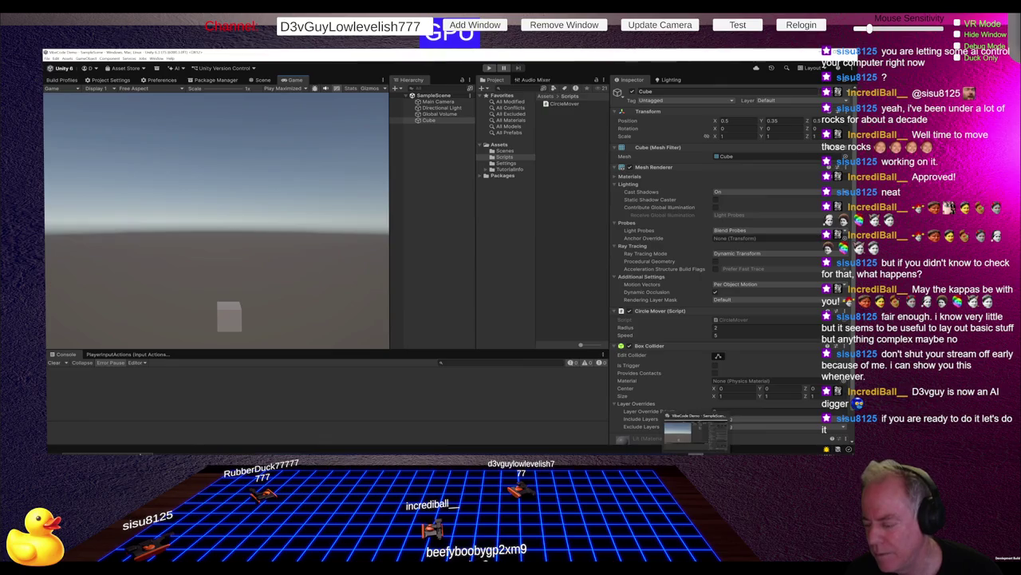
pyautogui.click(726, 416)
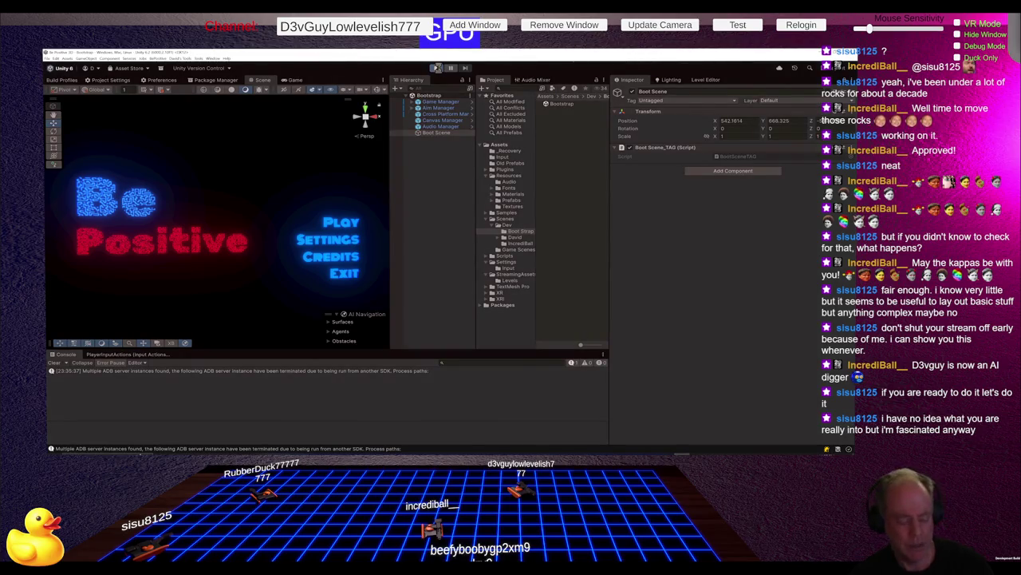
pyautogui.click(437, 68)
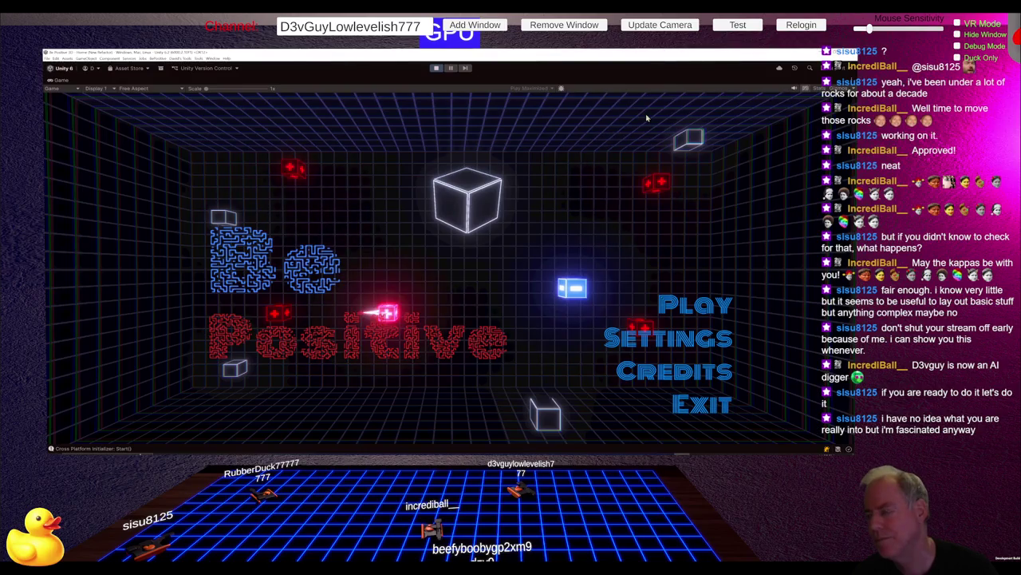
pyautogui.click(436, 68)
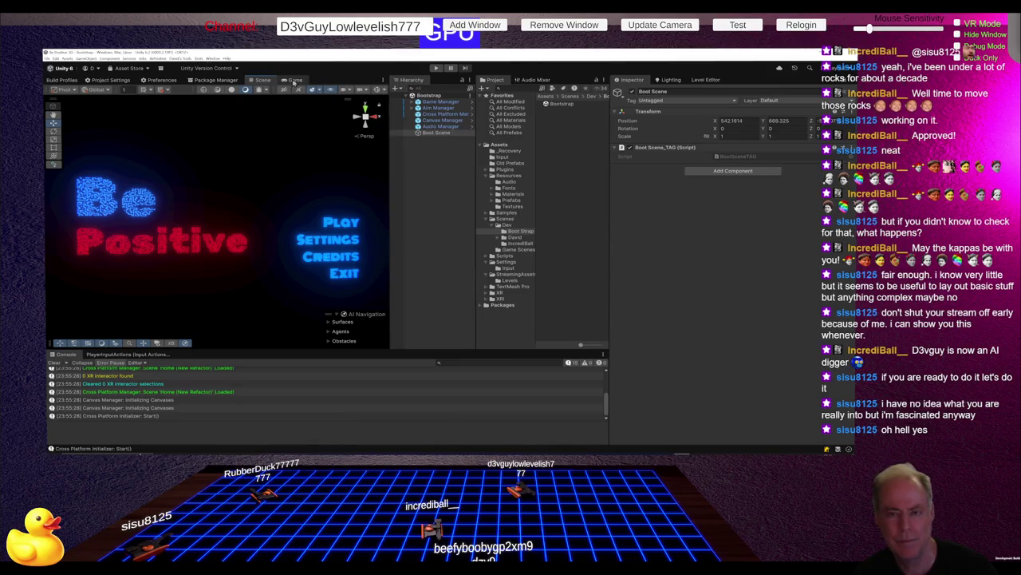
pyautogui.click(383, 80)
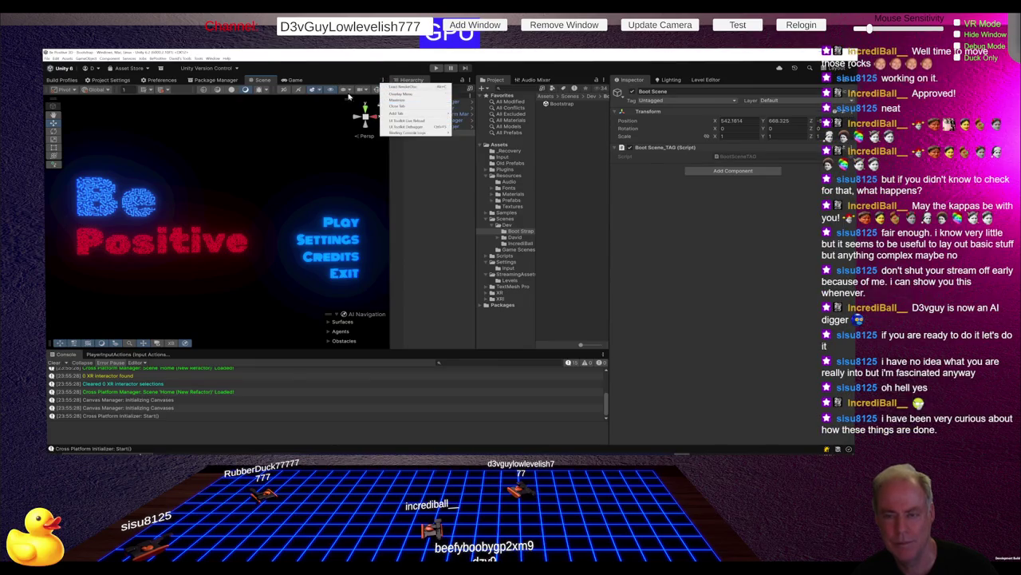
pyautogui.click(302, 85)
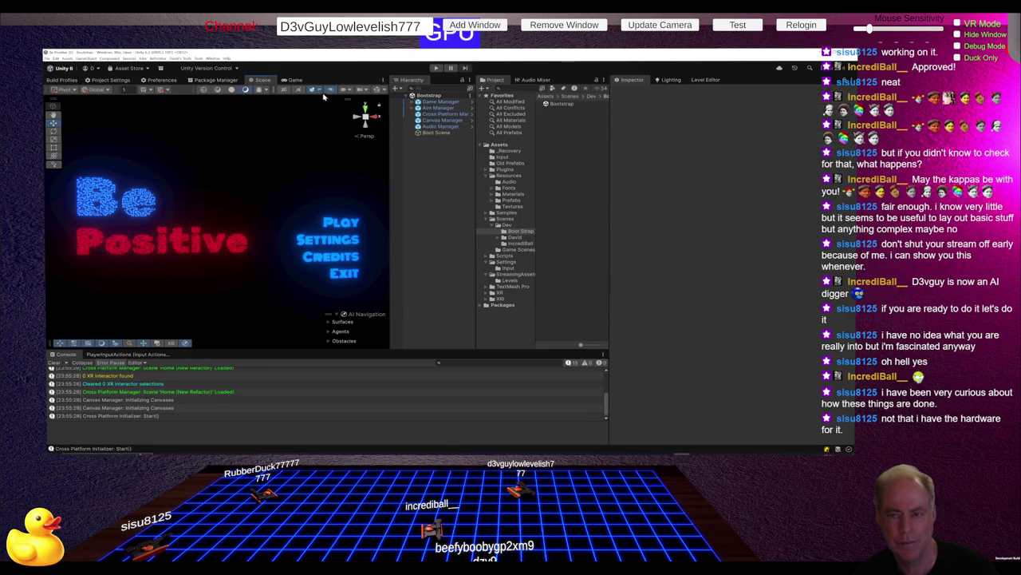
pyautogui.click(321, 89)
pyautogui.click(272, 106)
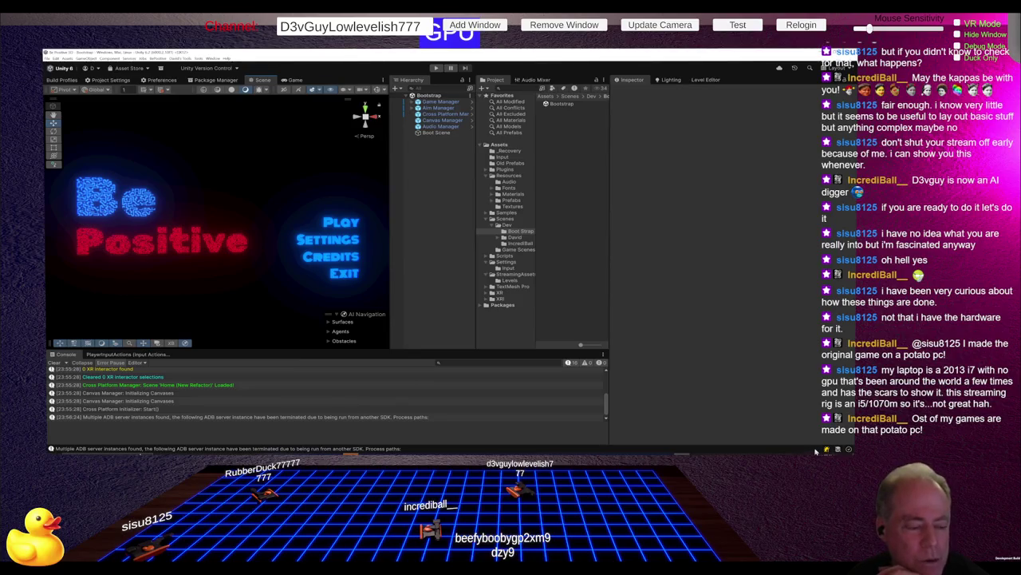
pyautogui.click(855, 451)
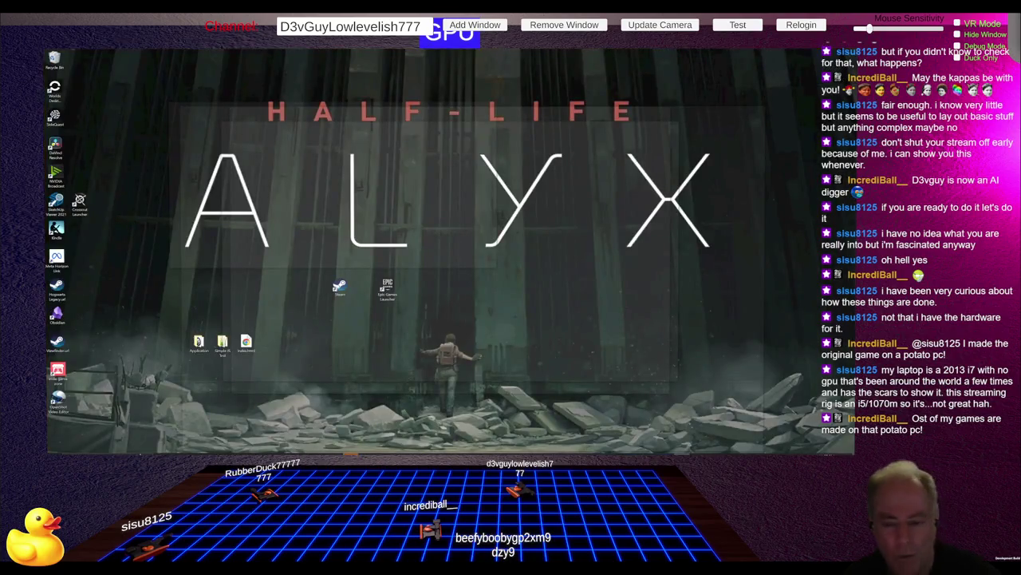
pyautogui.click(855, 451)
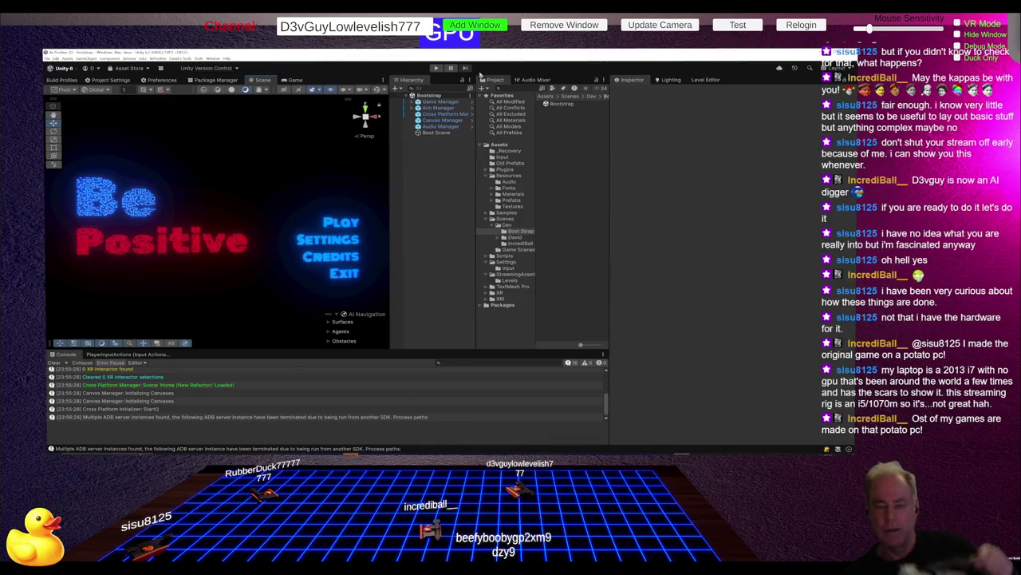
pyautogui.click(437, 67)
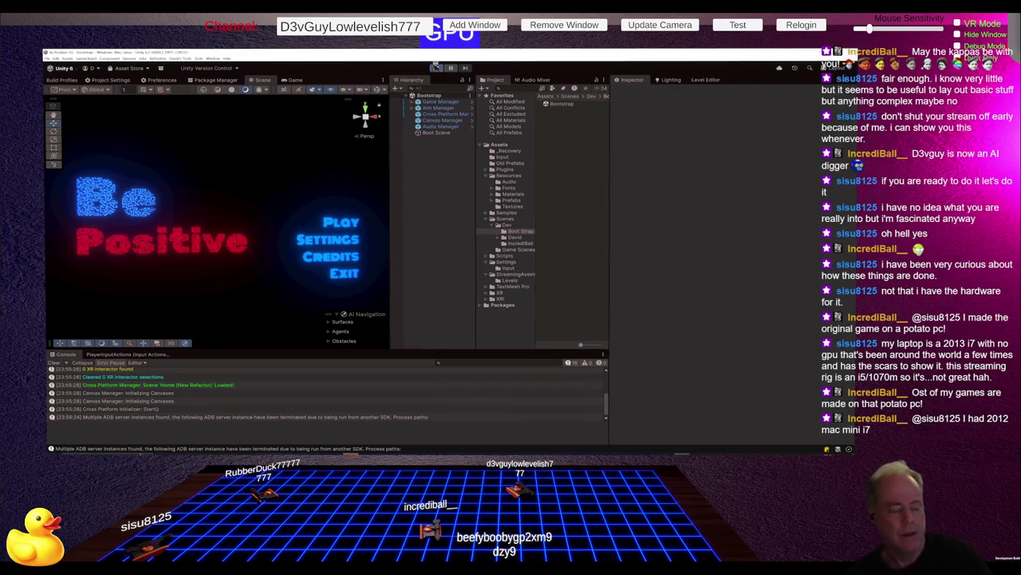
pyautogui.click(435, 67)
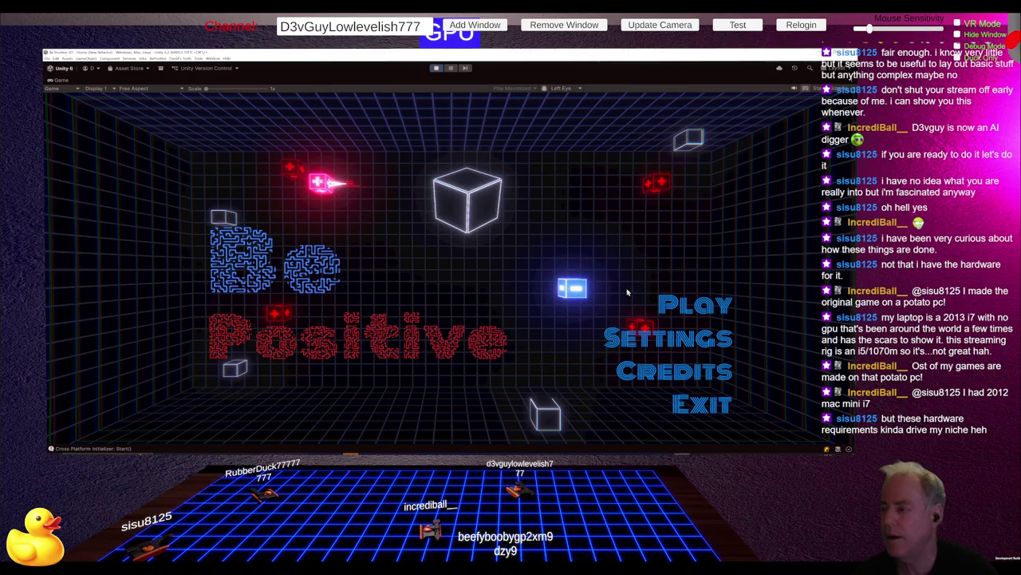
pyautogui.click(436, 68)
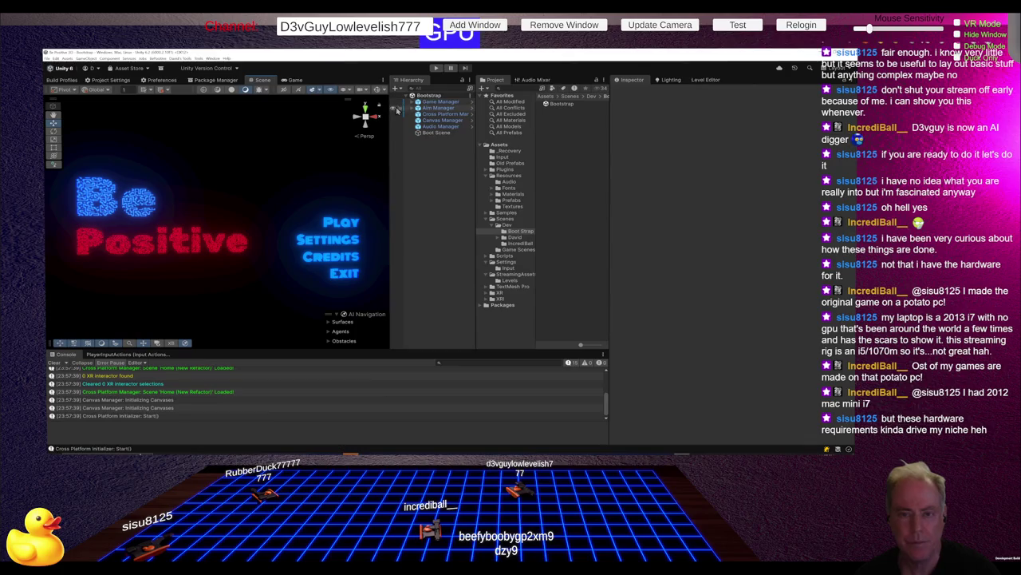
# Step: Set the Game view to Play Focused, widen it, and start the game
pyautogui.click(296, 80)
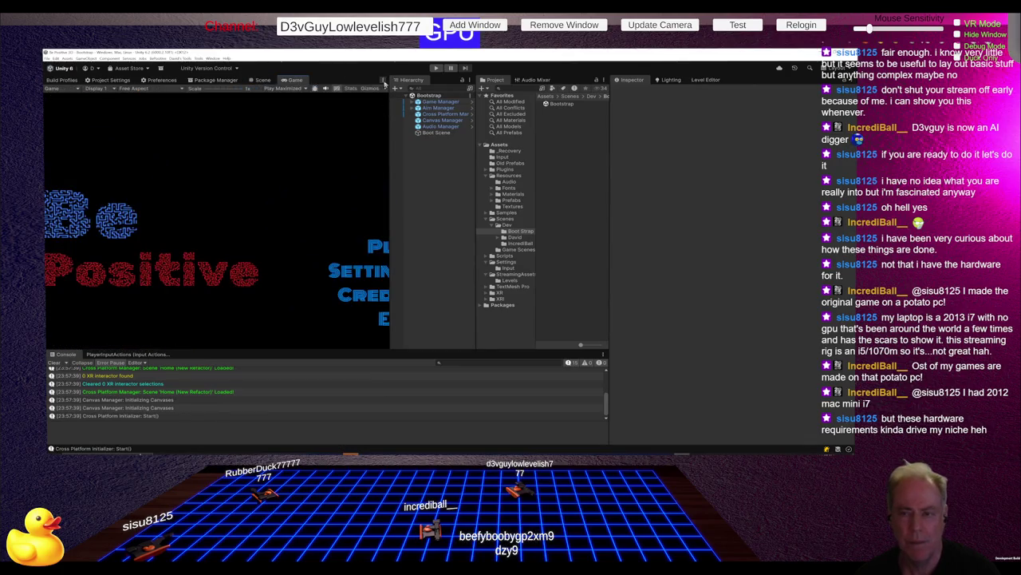
pyautogui.click(383, 82)
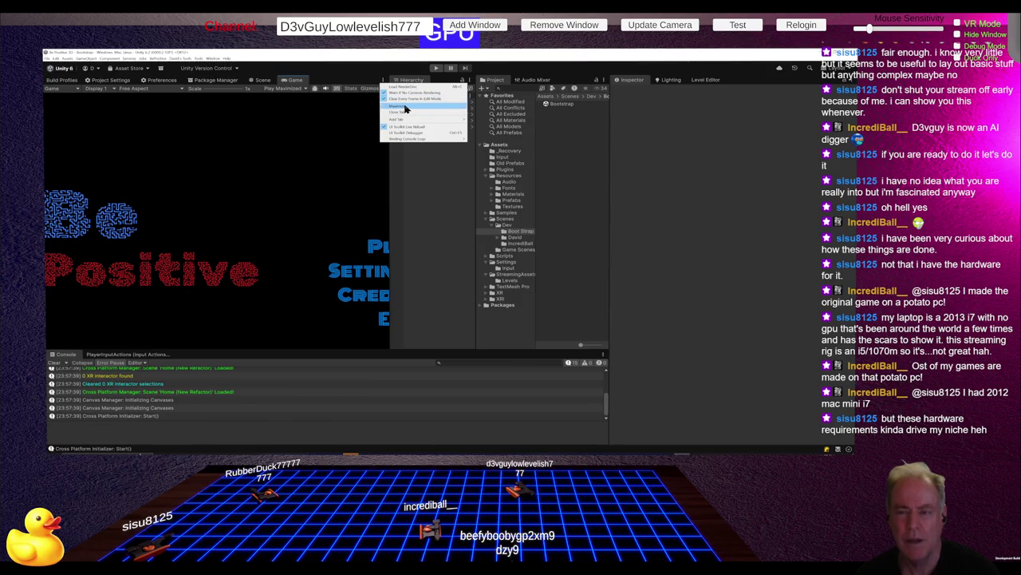
pyautogui.click(332, 116)
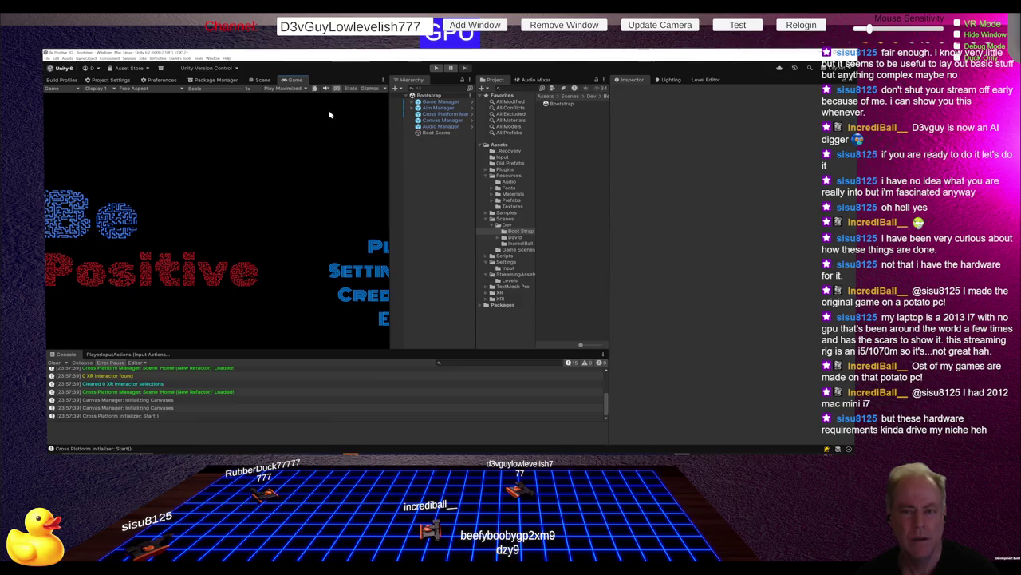
pyautogui.click(283, 89)
pyautogui.click(290, 99)
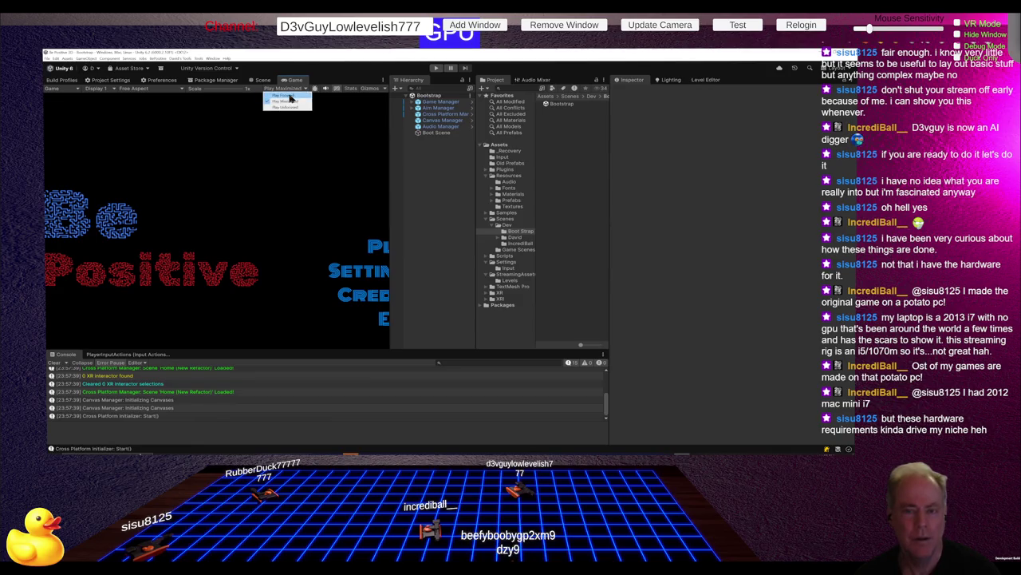
pyautogui.moveTo(390, 190); pyautogui.dragTo(506, 195)
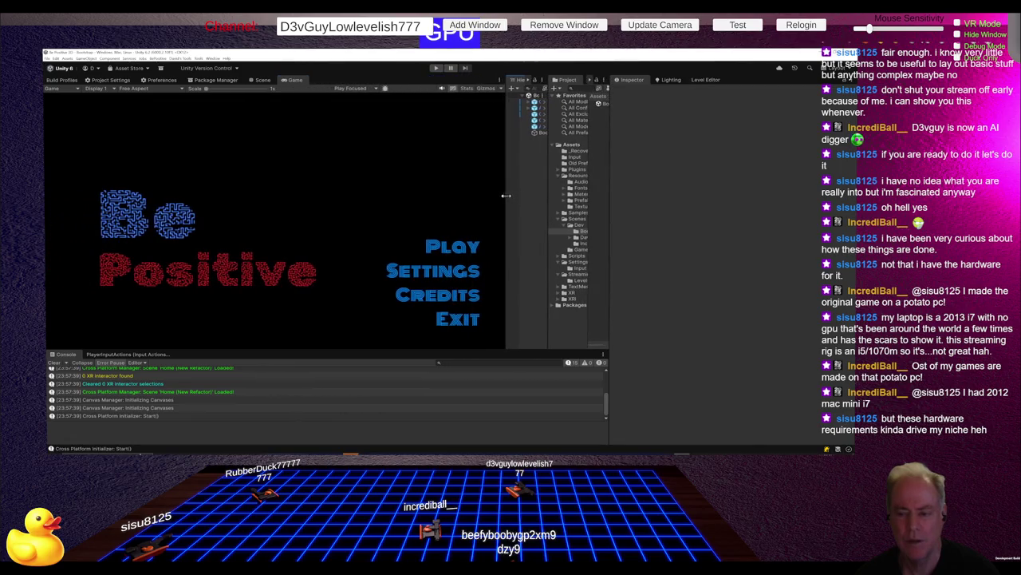
pyautogui.click(437, 69)
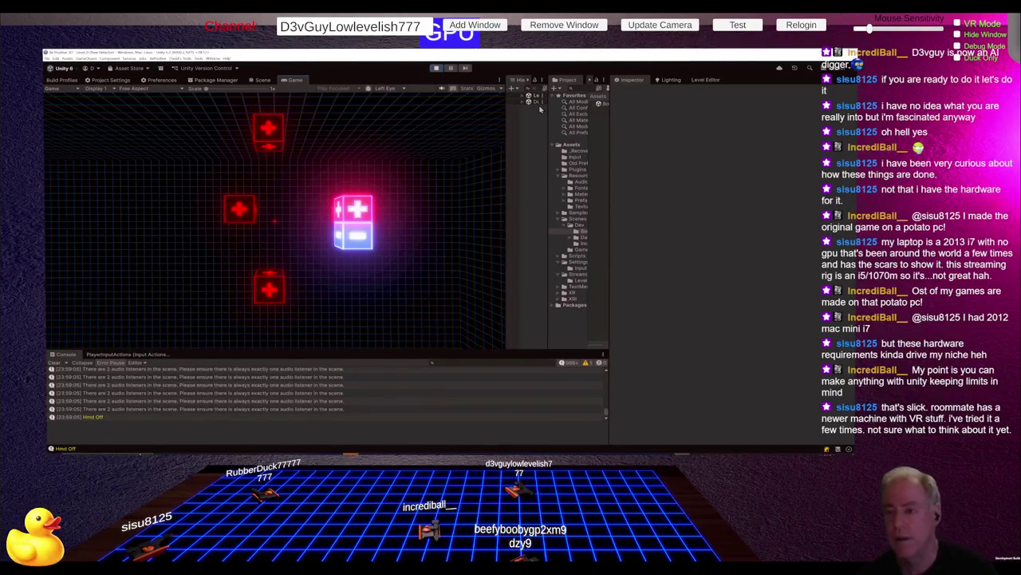
# Step: Widen the Hierarchy panel to read the loaded scene names
pyautogui.moveTo(506, 183); pyautogui.dragTo(415, 189)
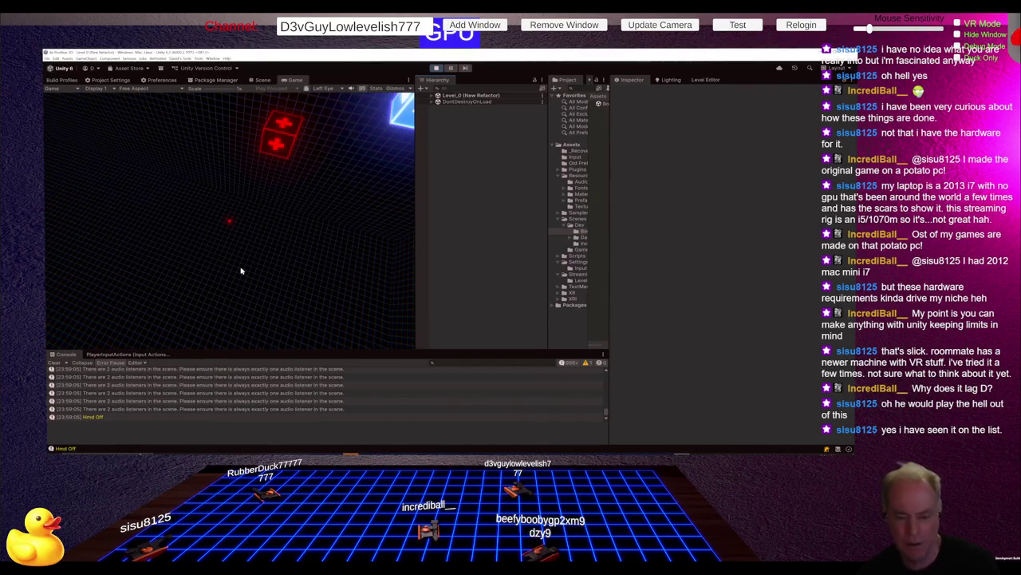
# Step: Expand Level_0, stop the game, and widen the Project panel and its folder tree
pyautogui.click(433, 97)
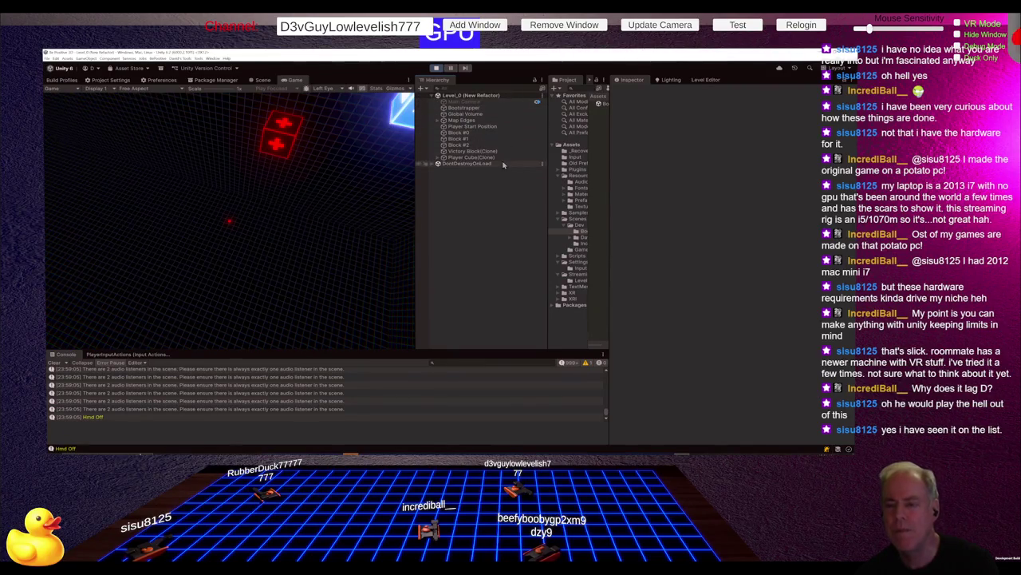
pyautogui.click(436, 68)
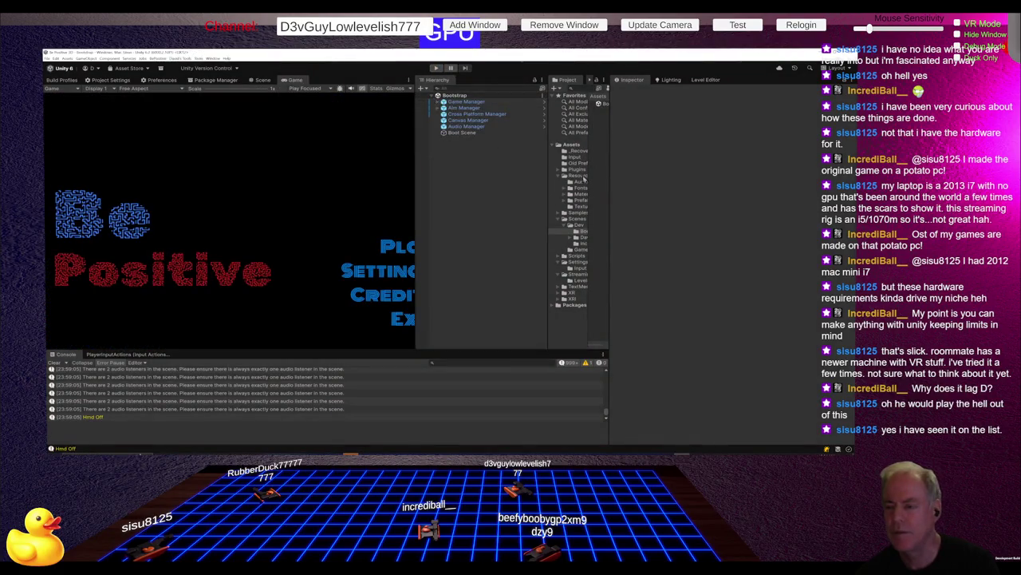
pyautogui.moveTo(546, 220); pyautogui.dragTo(506, 229)
pyautogui.click(548, 244)
pyautogui.moveTo(550, 246); pyautogui.dragTo(572, 249)
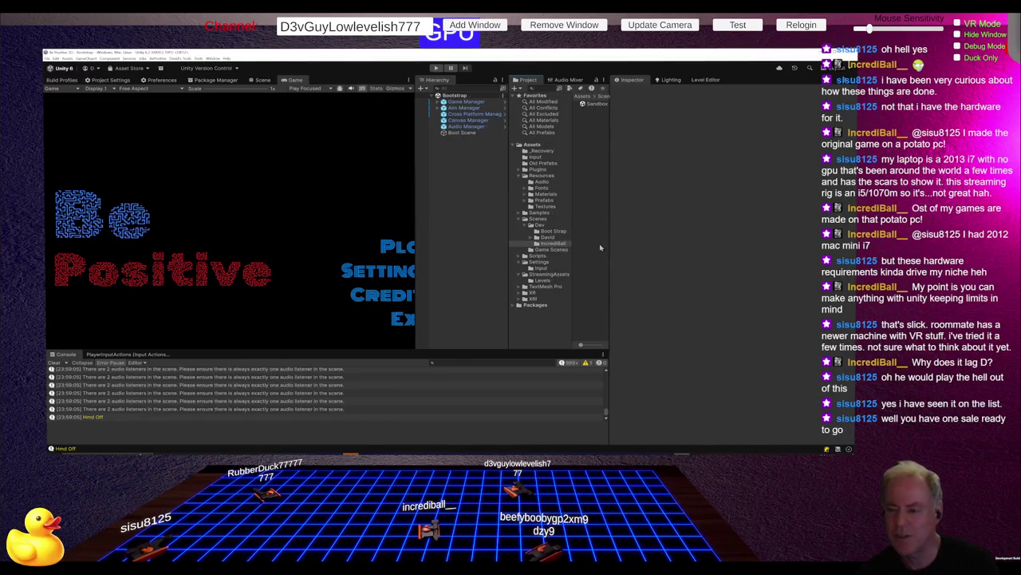
pyautogui.moveTo(609, 247); pyautogui.dragTo(648, 245)
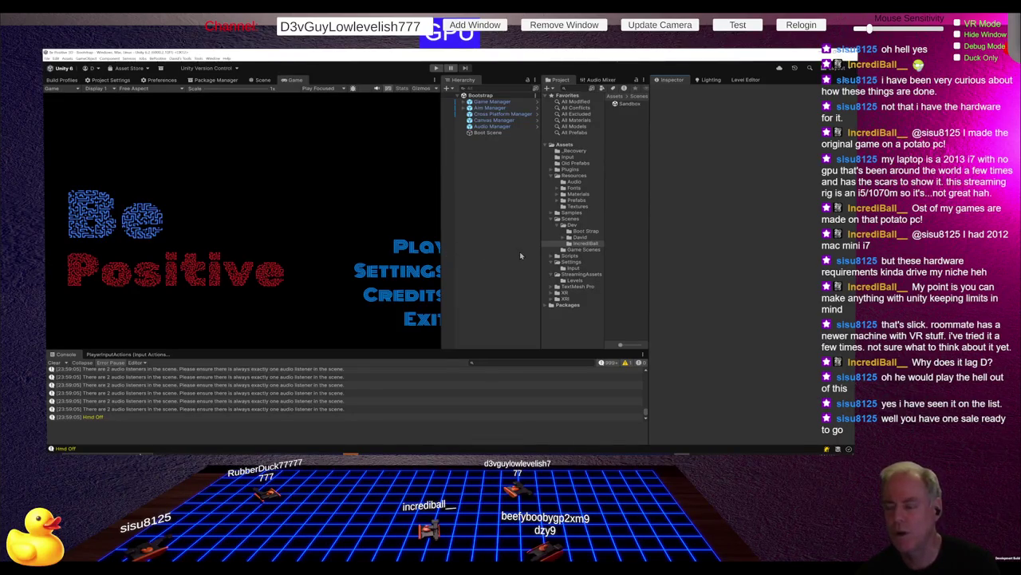
# Step: Browse the Boot Strap and developer's Dev scene folders, then open the Level_0 scene
pyautogui.click(580, 232)
pyautogui.click(580, 237)
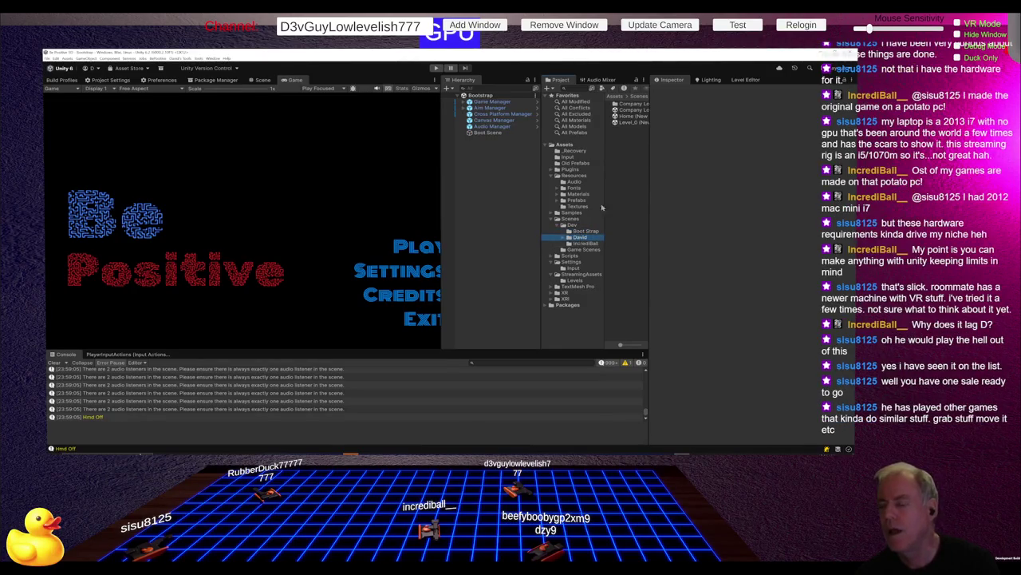
pyautogui.moveTo(542, 195); pyautogui.dragTo(526, 196)
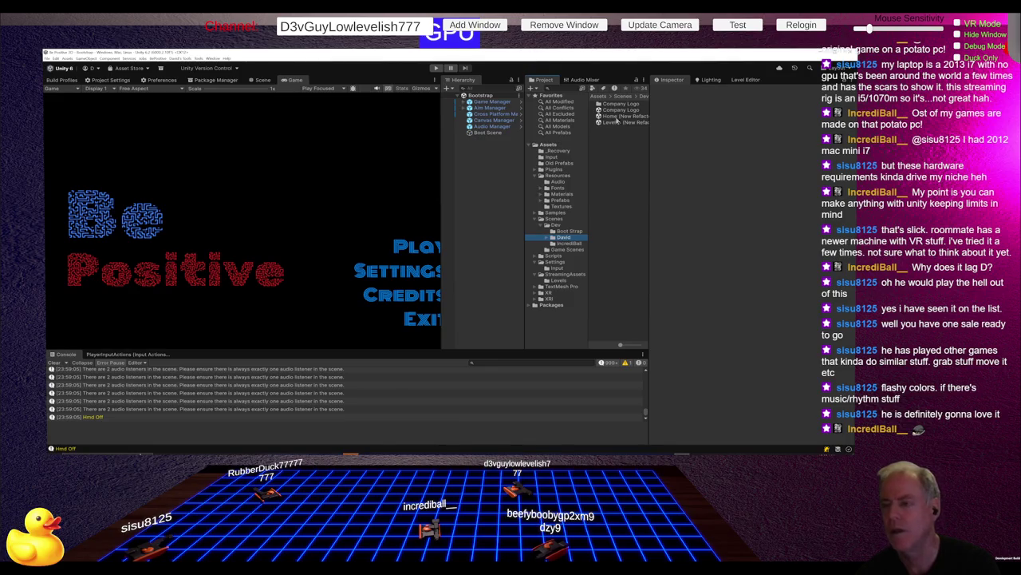
pyautogui.doubleClick(626, 123)
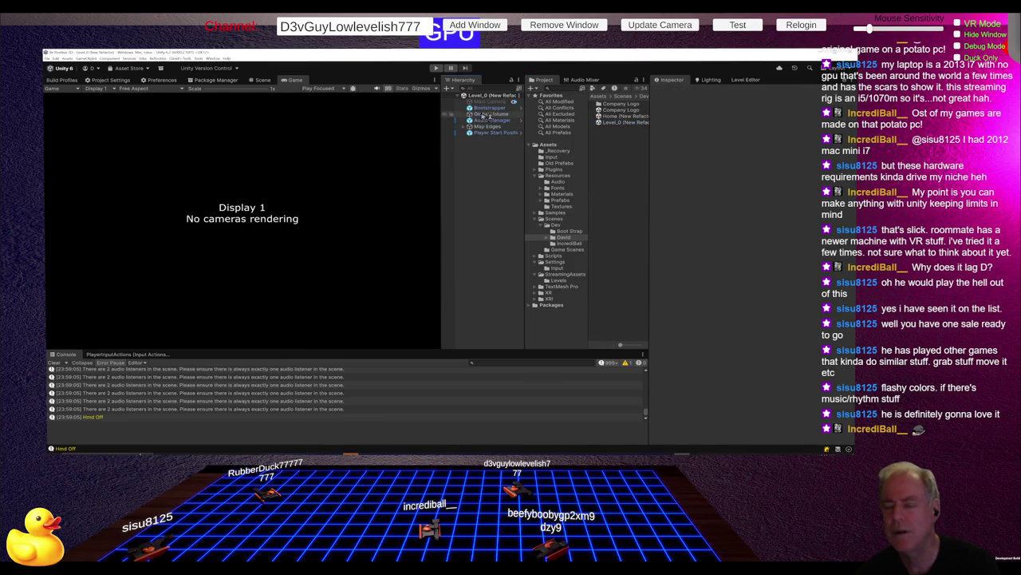
# Step: Delete Level_0's Main Camera, run the scene, and expand Level_0 and DontDestroyOnLoad
pyautogui.click(482, 102)
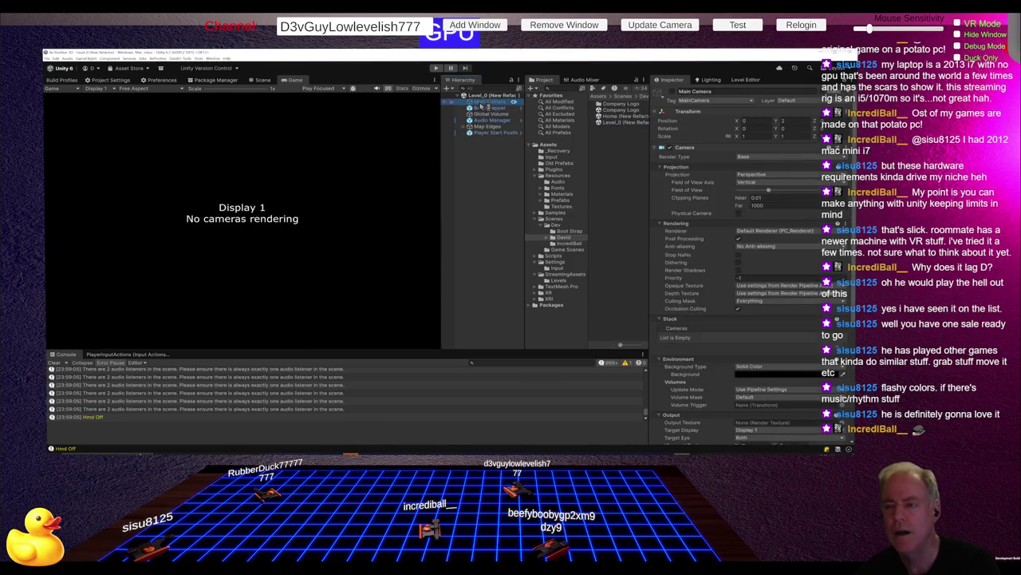
pyautogui.press('Delete')
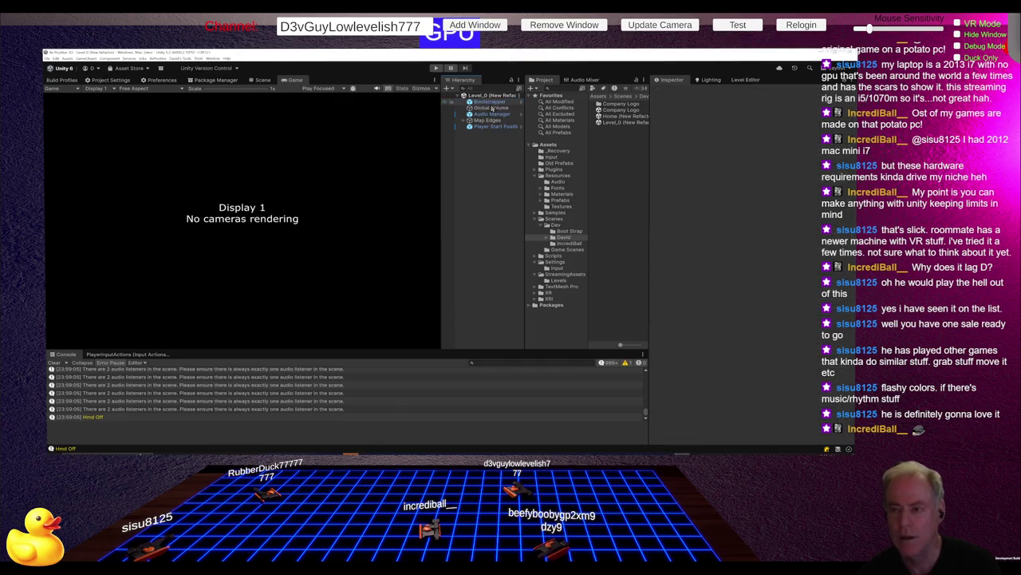
pyautogui.click(435, 67)
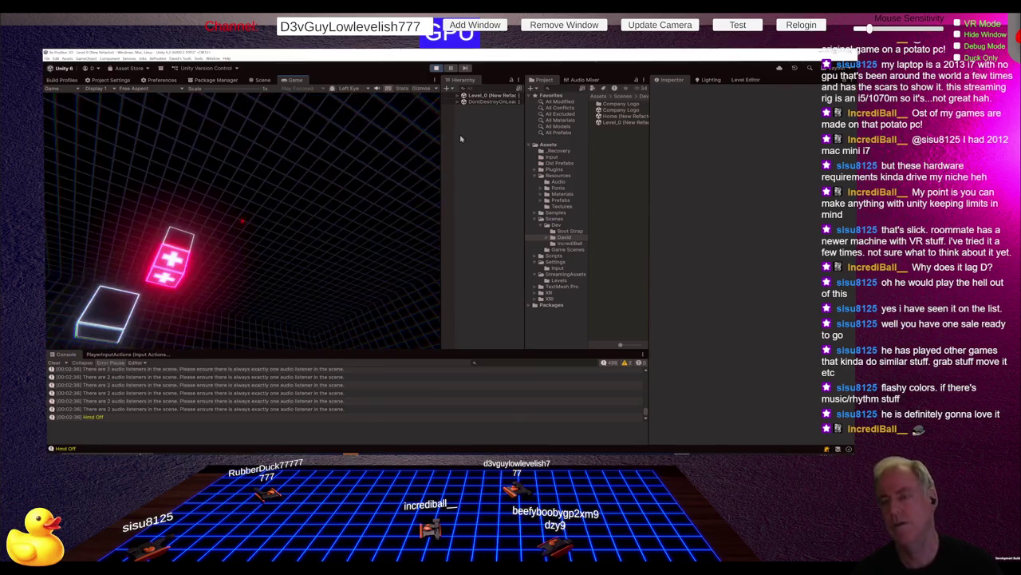
pyautogui.click(459, 97)
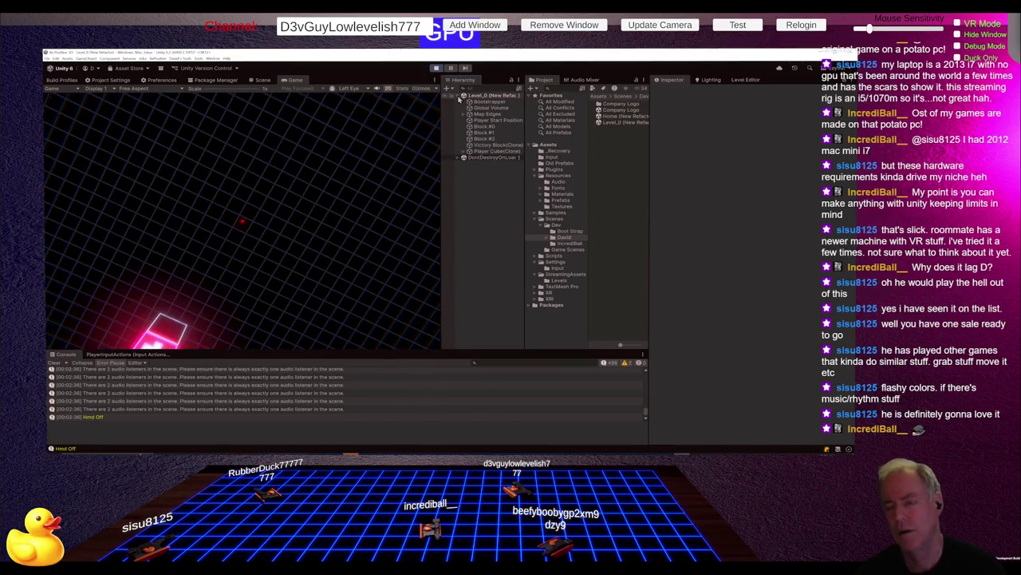
pyautogui.click(459, 158)
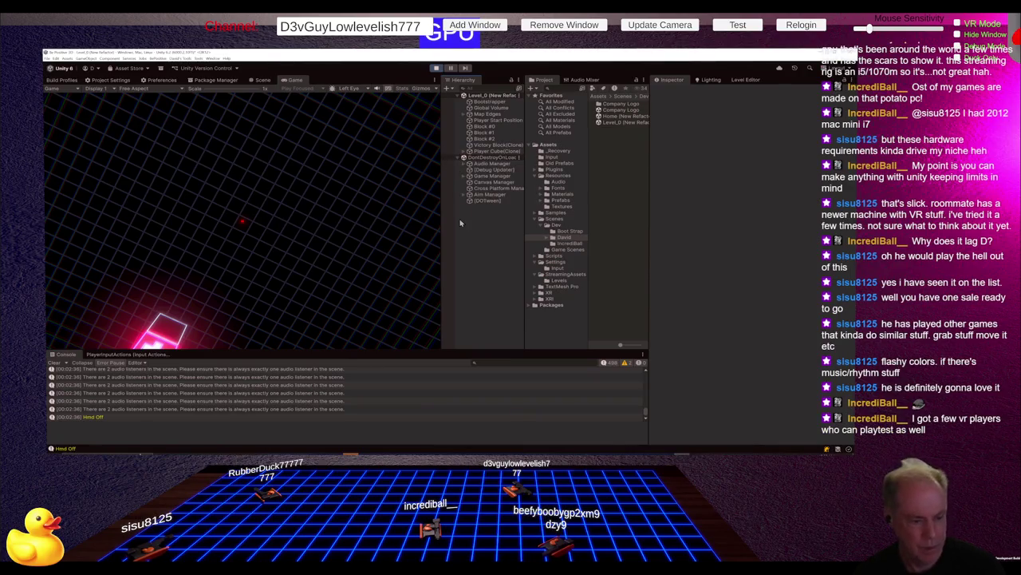
pyautogui.rightClick(464, 107)
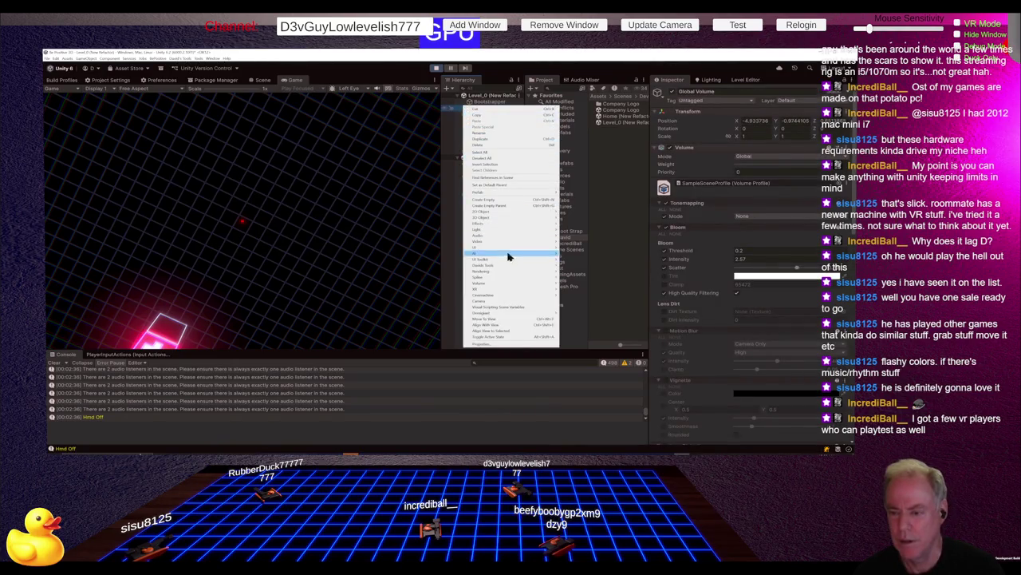
pyautogui.moveTo(505, 266)
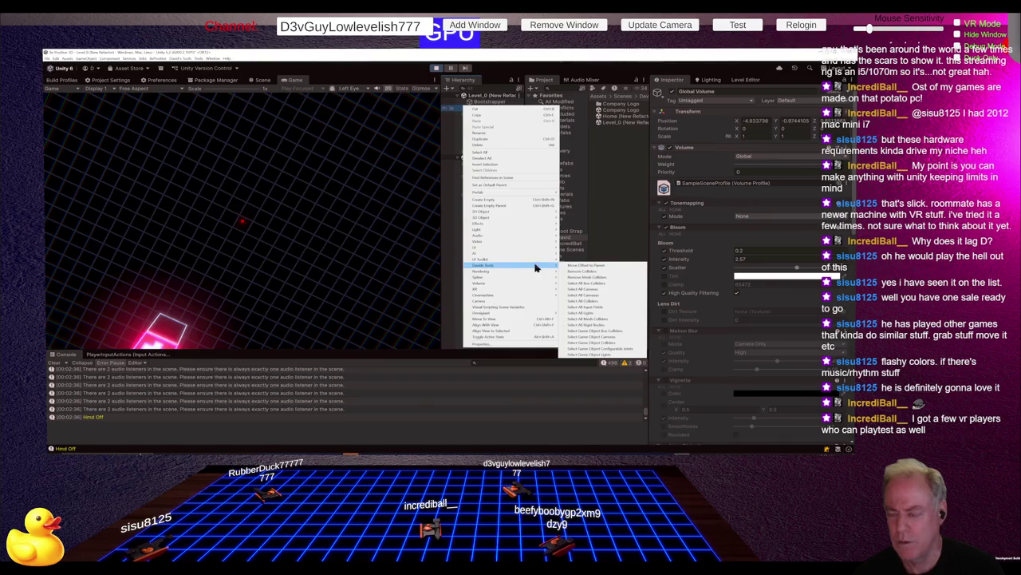
pyautogui.click(603, 293)
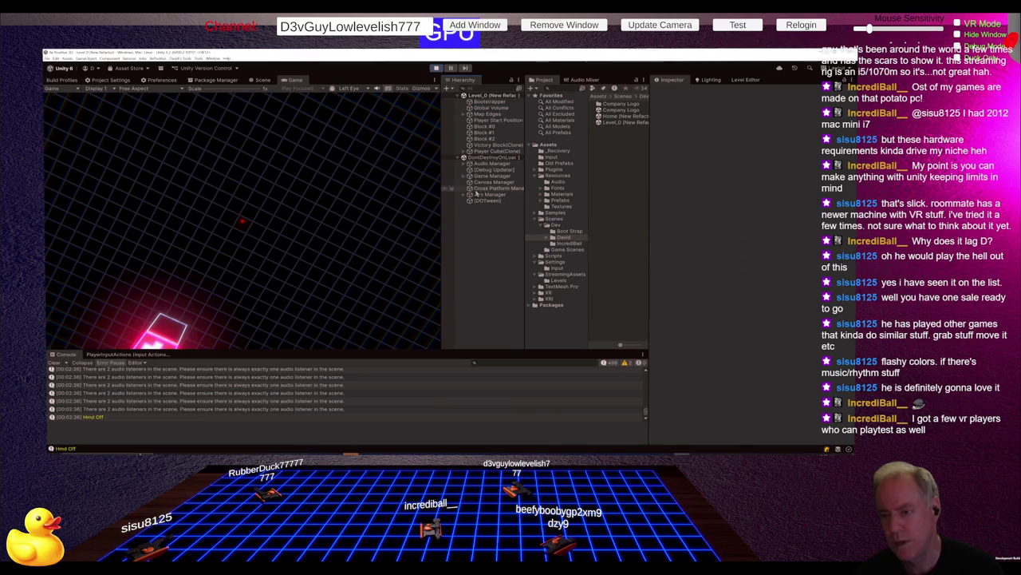
pyautogui.rightClick(475, 159)
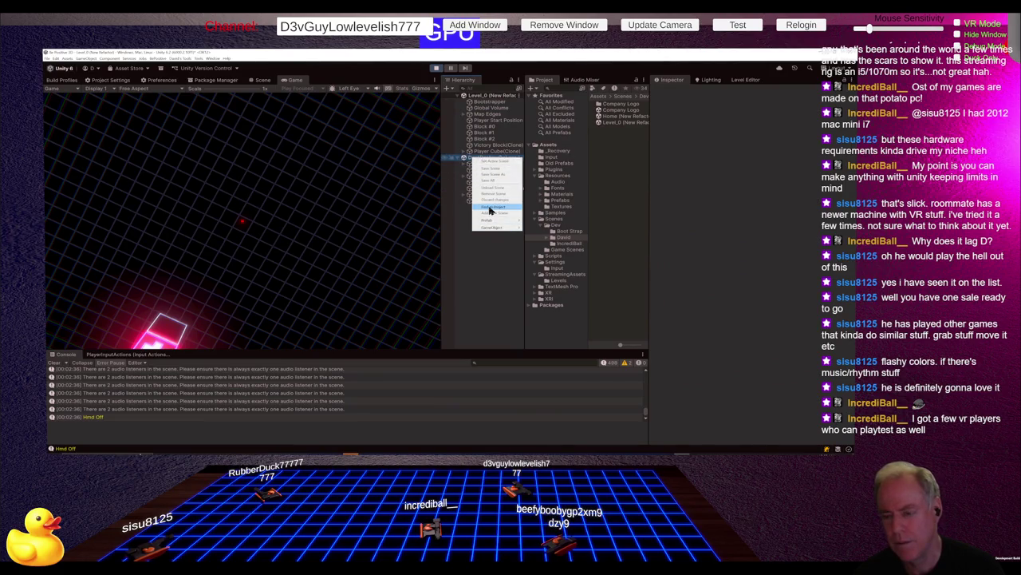
pyautogui.click(489, 252)
pyautogui.rightClick(489, 252)
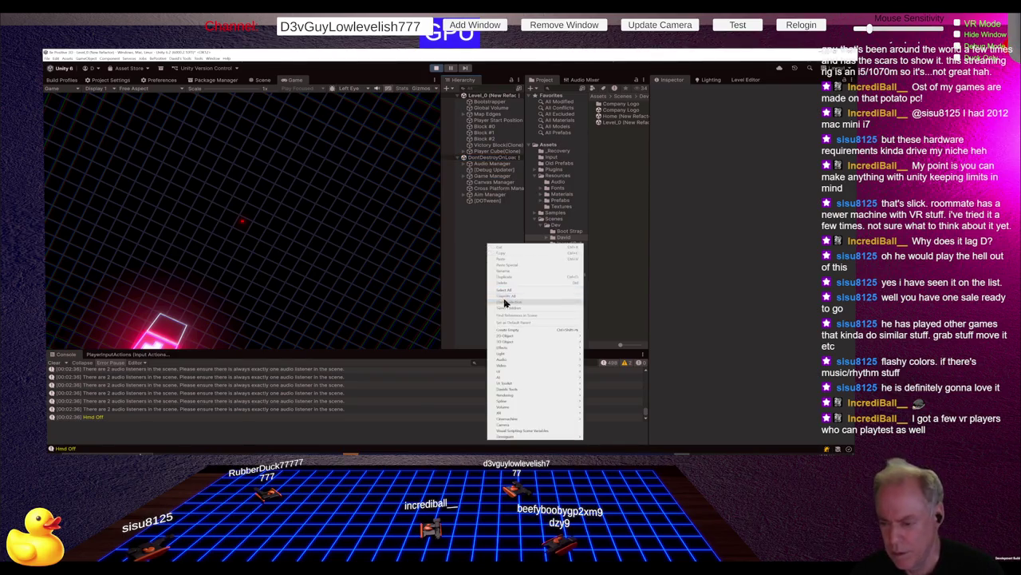
pyautogui.moveTo(523, 391)
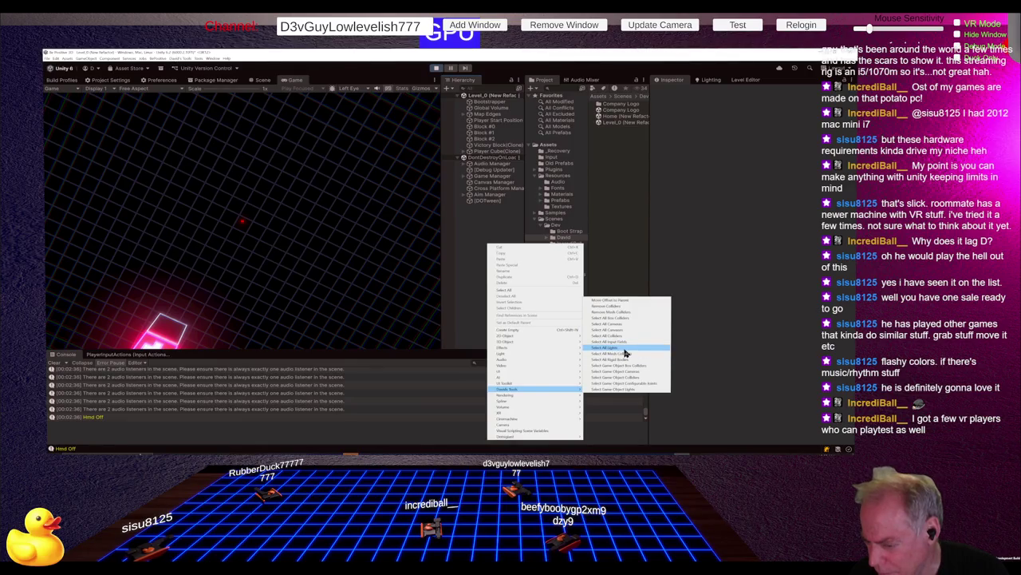
pyautogui.click(738, 322)
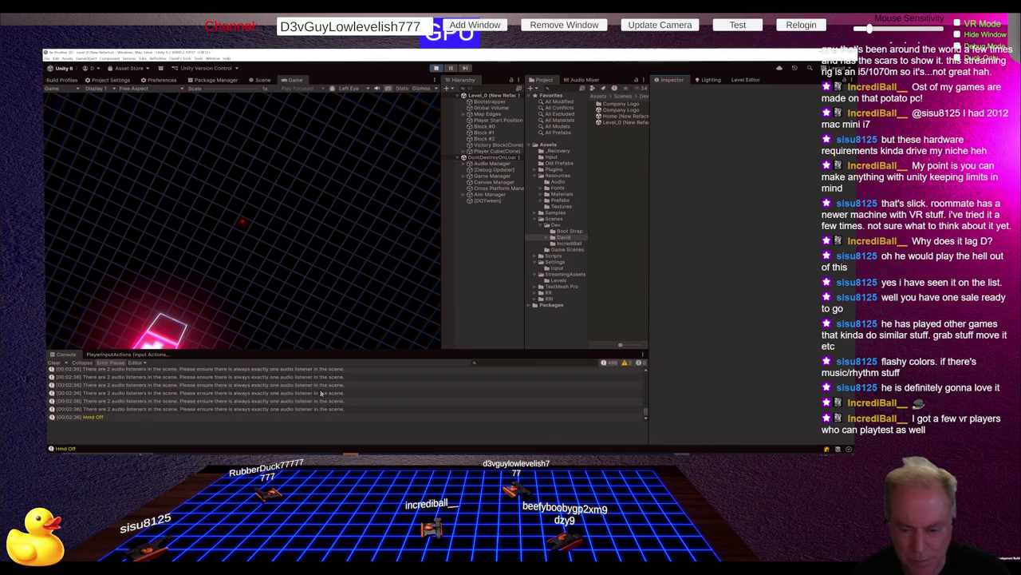
# Step: Read the duplicate audio listener warning and select Aim Manager under Game Manager
pyautogui.click(494, 384)
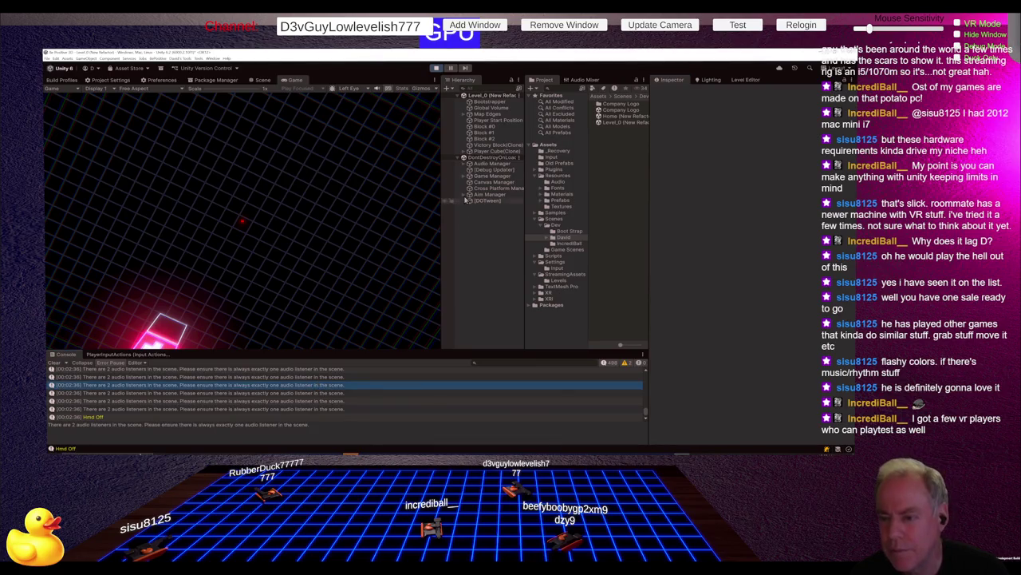
pyautogui.click(465, 176)
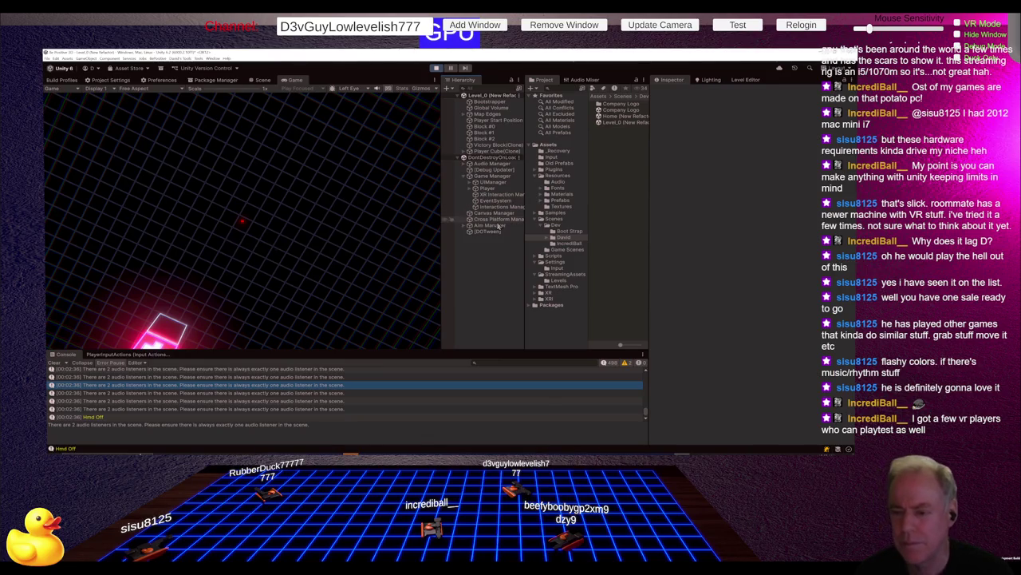
pyautogui.click(469, 227)
pyautogui.click(469, 227)
# Step: Expand XR Origin and Camera Offset, then clear the console and make it taller
pyautogui.click(475, 231)
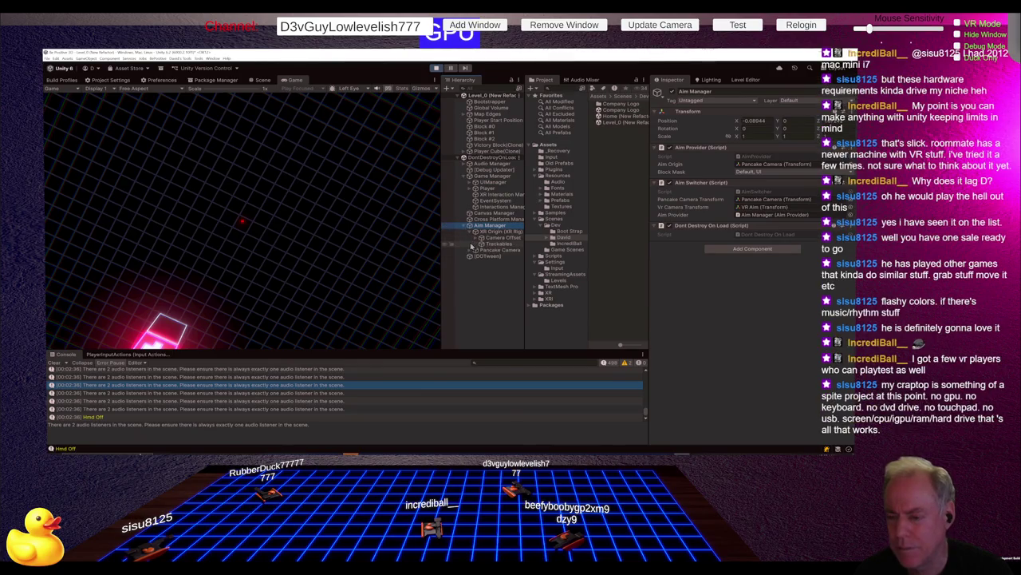
pyautogui.click(477, 238)
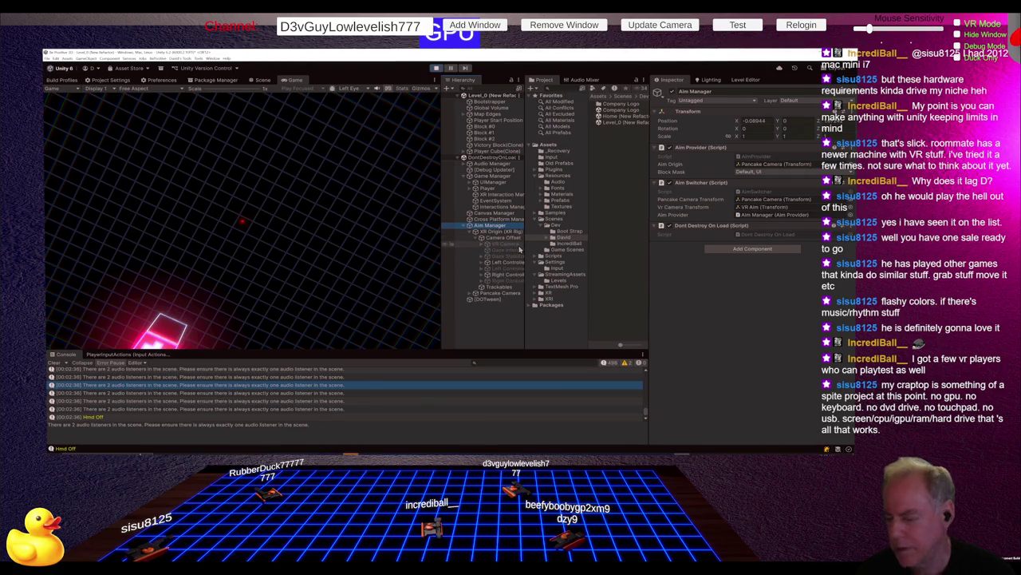
pyautogui.click(55, 363)
pyautogui.moveTo(246, 348); pyautogui.dragTo(265, 272)
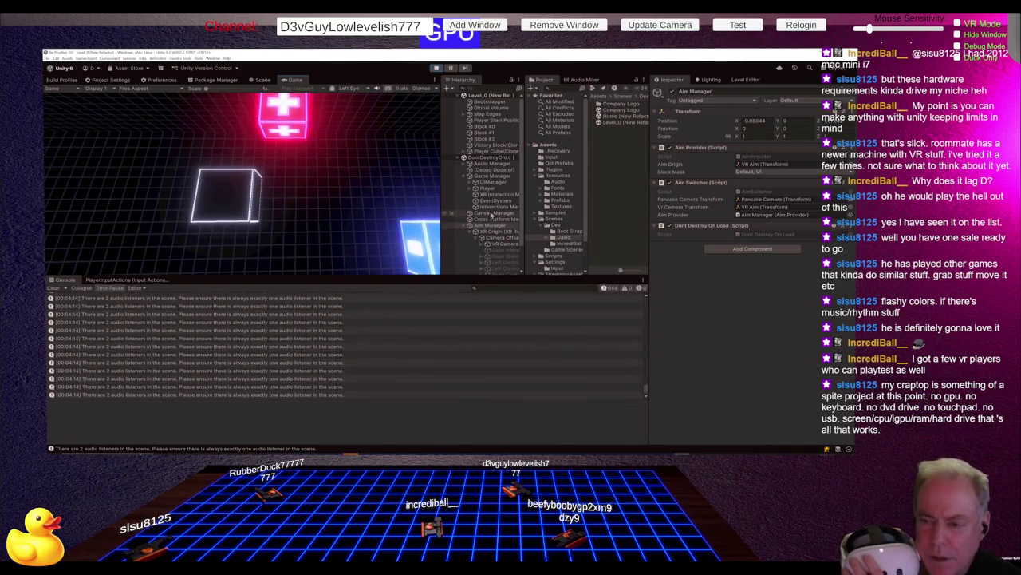
# Step: Review Pancake Camera's components, including Audio Listener and VCAM parent constraint, then stop the game
pyautogui.scroll(-2, 492, 214)
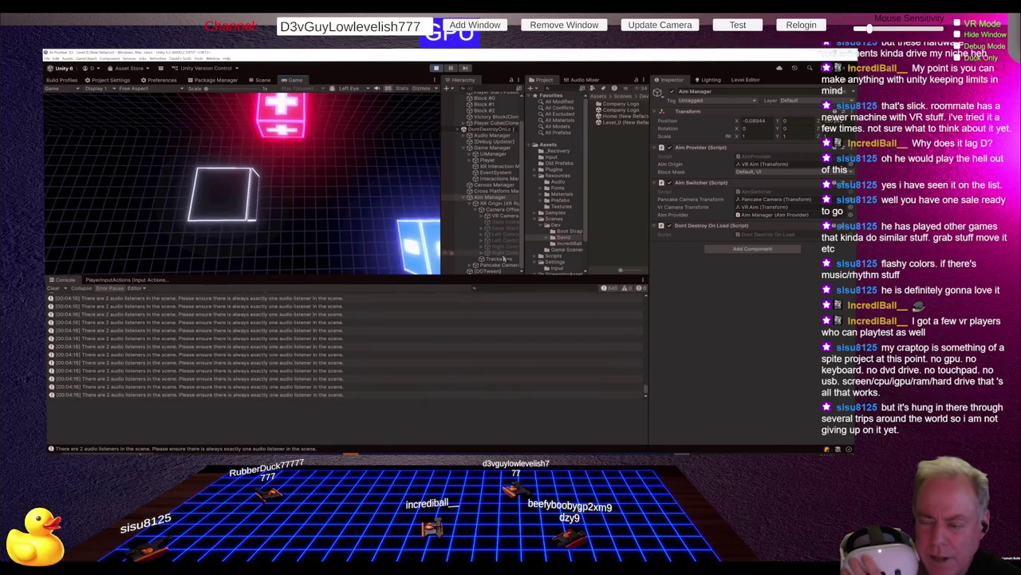
pyautogui.click(495, 265)
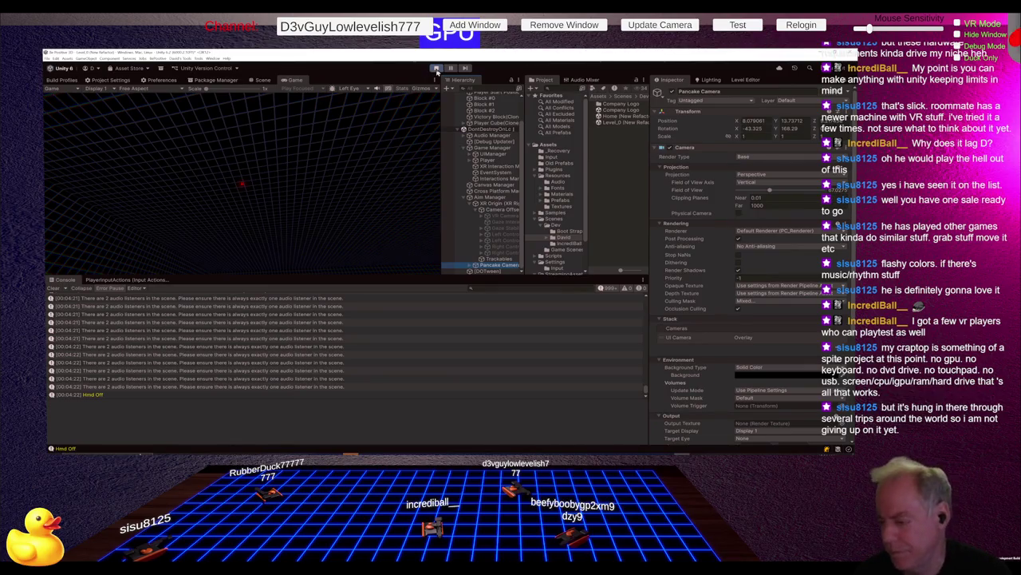
pyautogui.scroll(-5, 734, 263)
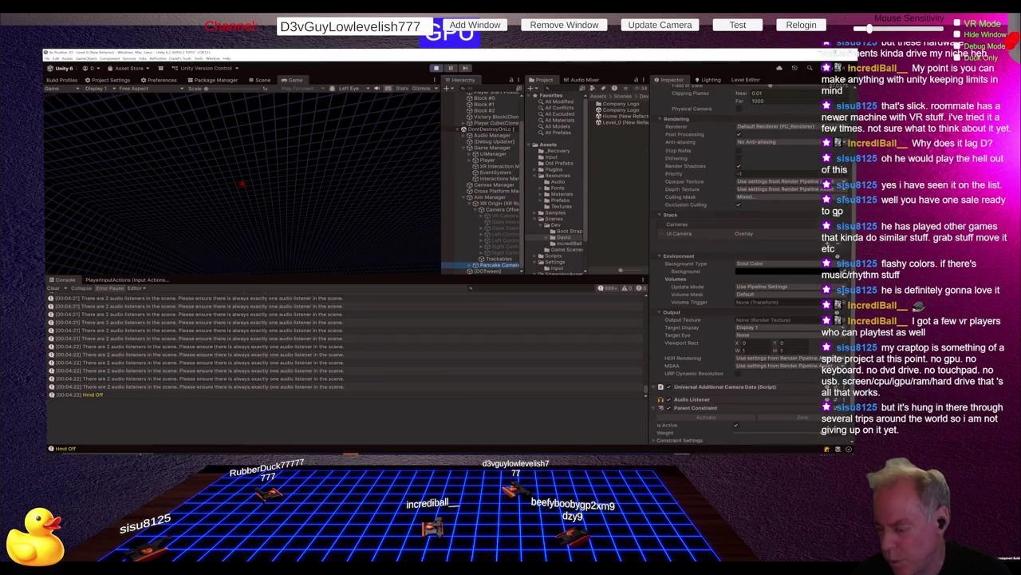
pyautogui.scroll(-2, 734, 264)
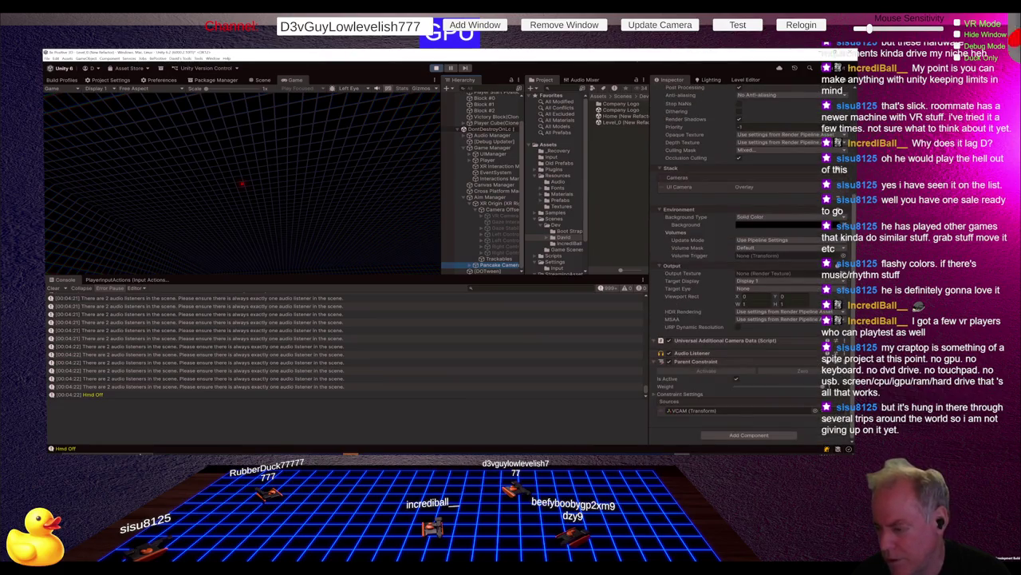
pyautogui.scroll(6, 830, 118)
pyautogui.scroll(2, 830, 118)
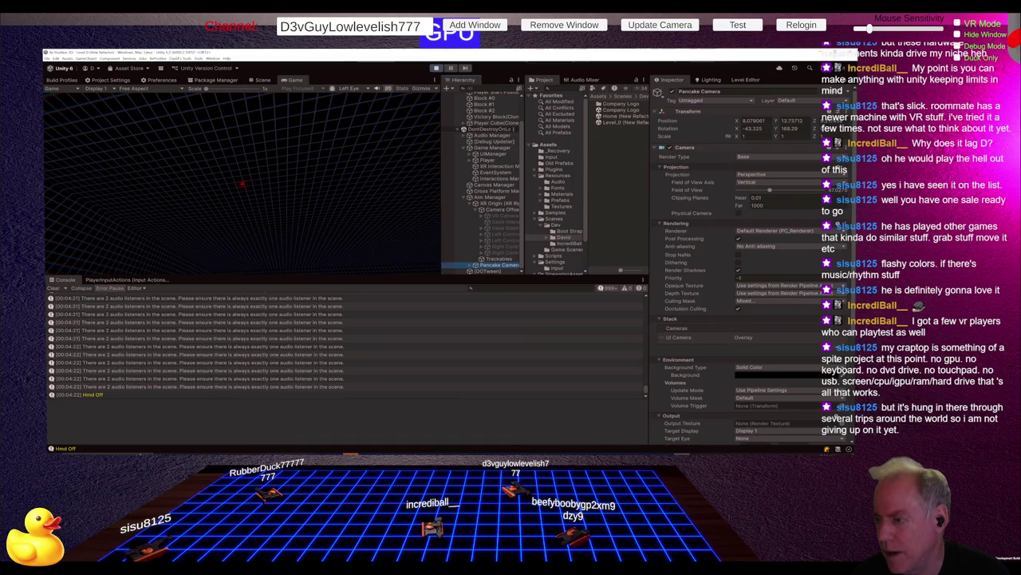
pyautogui.click(436, 68)
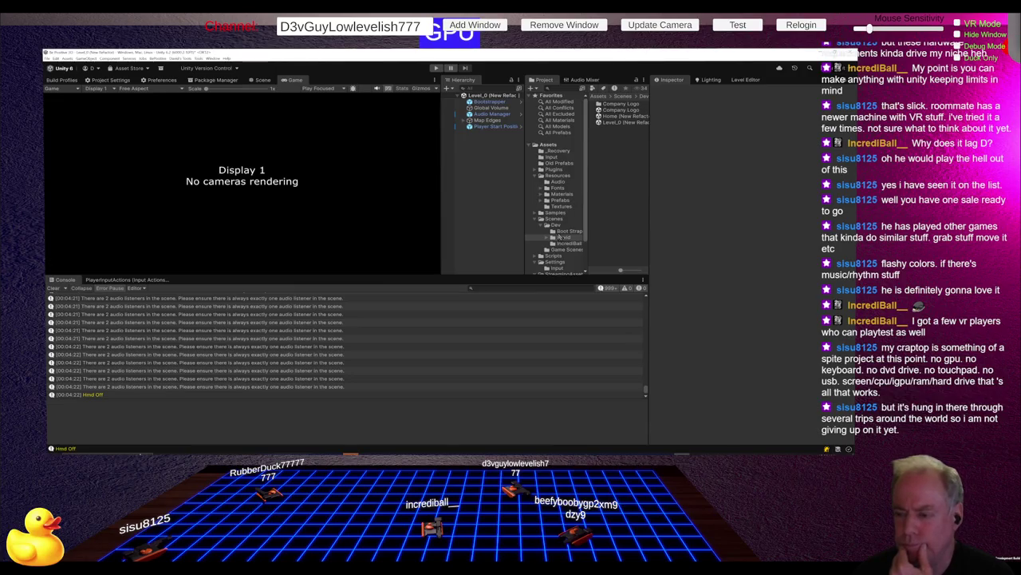
# Step: Open the Bootstrap scene from Scenes/Dev/Boot Strap, saving the Level_0 changes when prompted
pyautogui.click(562, 232)
pyautogui.doubleClick(621, 107)
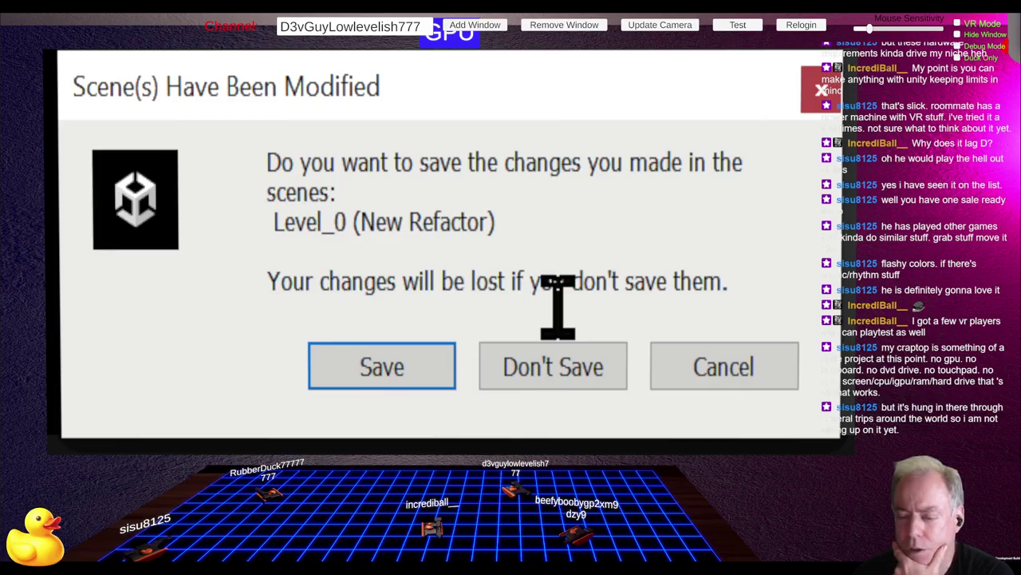
pyautogui.click(360, 373)
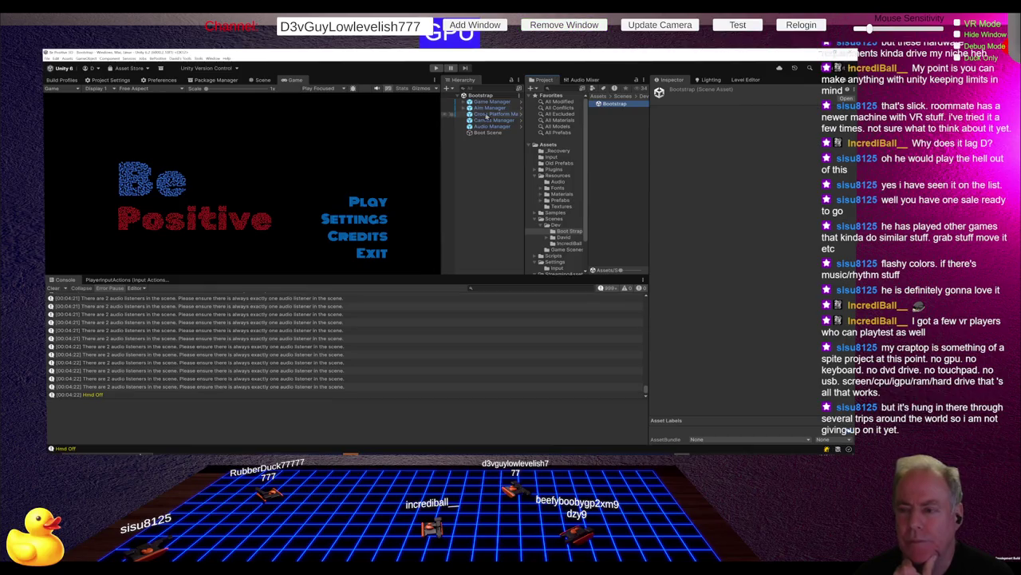
# Step: Select Aim Manager's Pancake Camera and review its Audio Listener and VCAM-sourced Parent Constraint
pyautogui.click(464, 107)
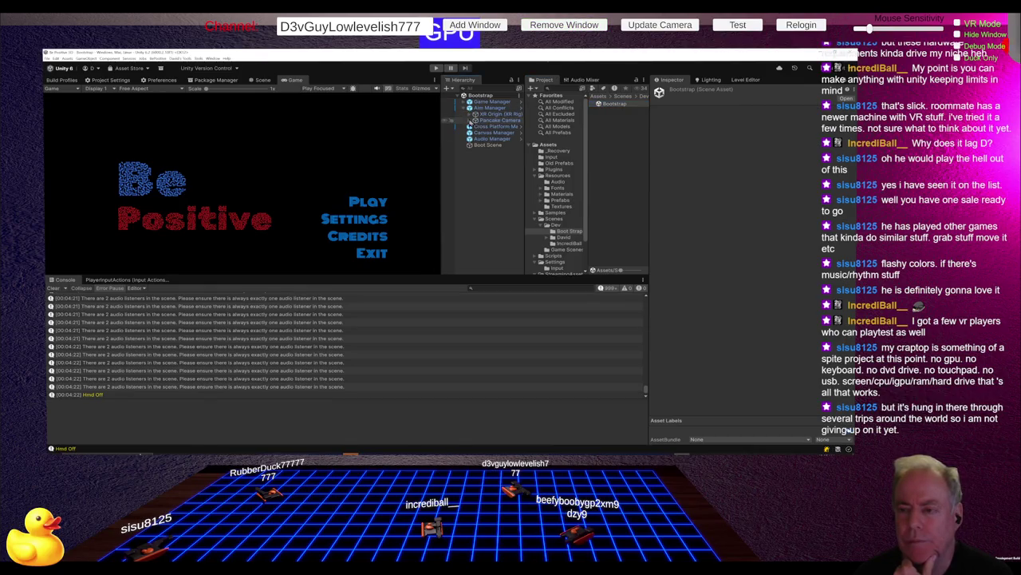
pyautogui.click(489, 119)
pyautogui.scroll(-5, 698, 292)
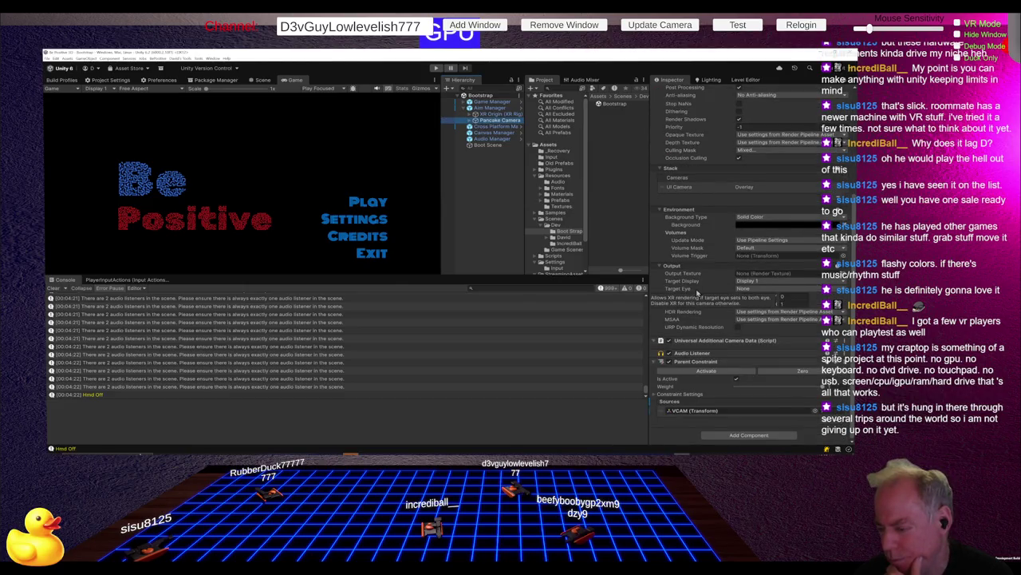
pyautogui.scroll(4, 722, 287)
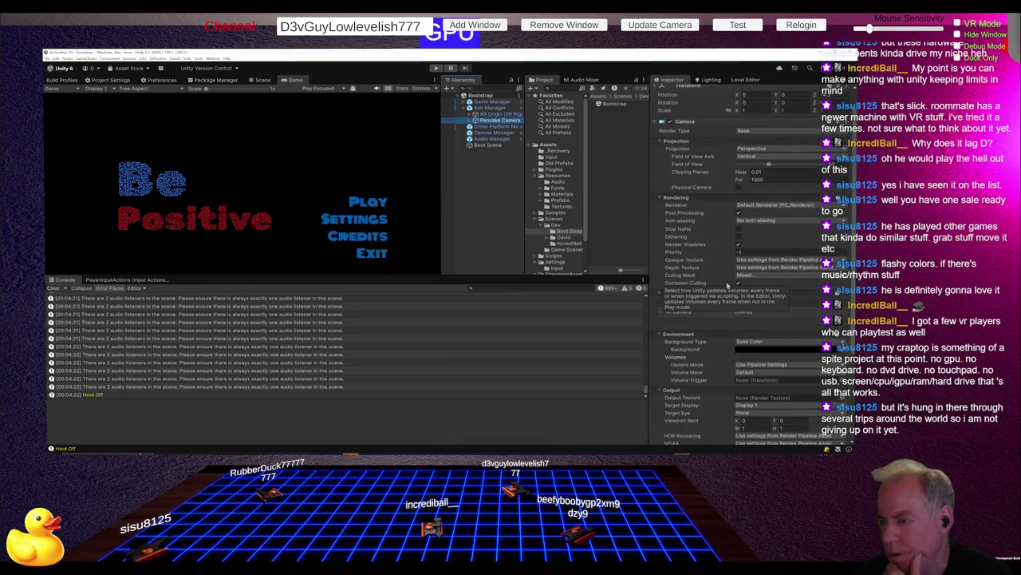
pyautogui.scroll(-5, 728, 285)
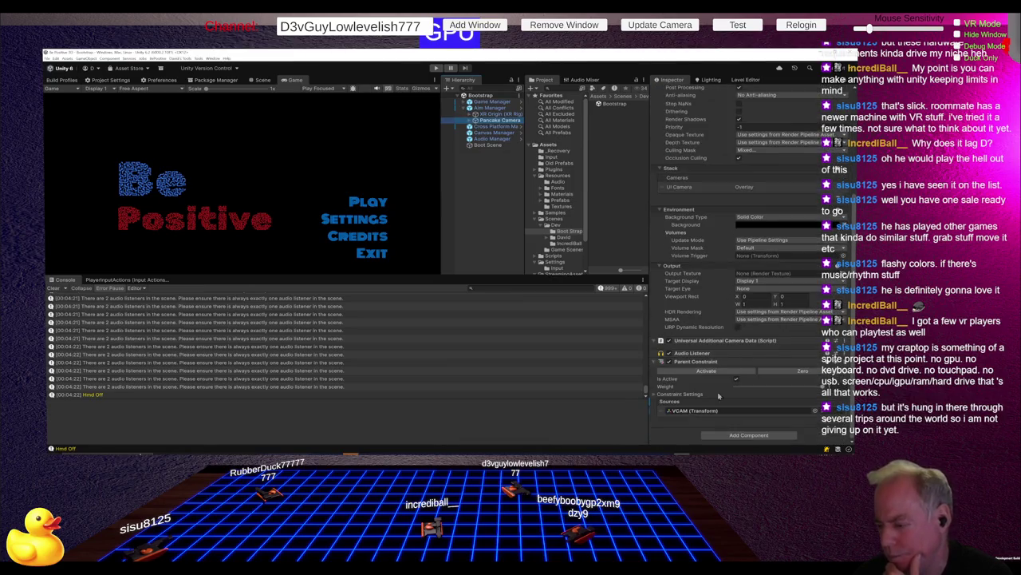
# Step: Add the Pancake Camera_TAG component to Pancake Camera, then clear the two-audio-listener Console warnings
pyautogui.click(721, 435)
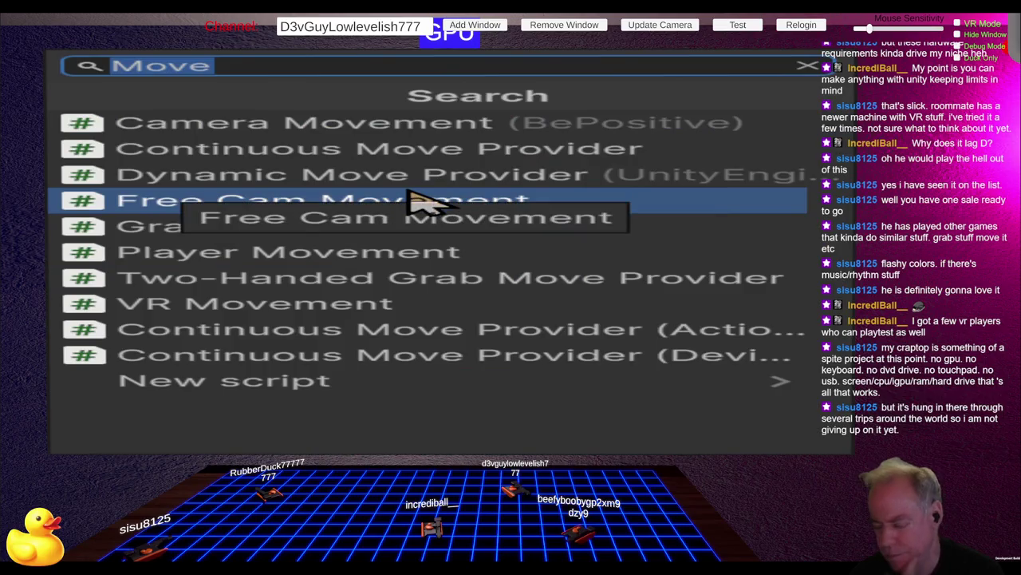
pyautogui.write('tag')
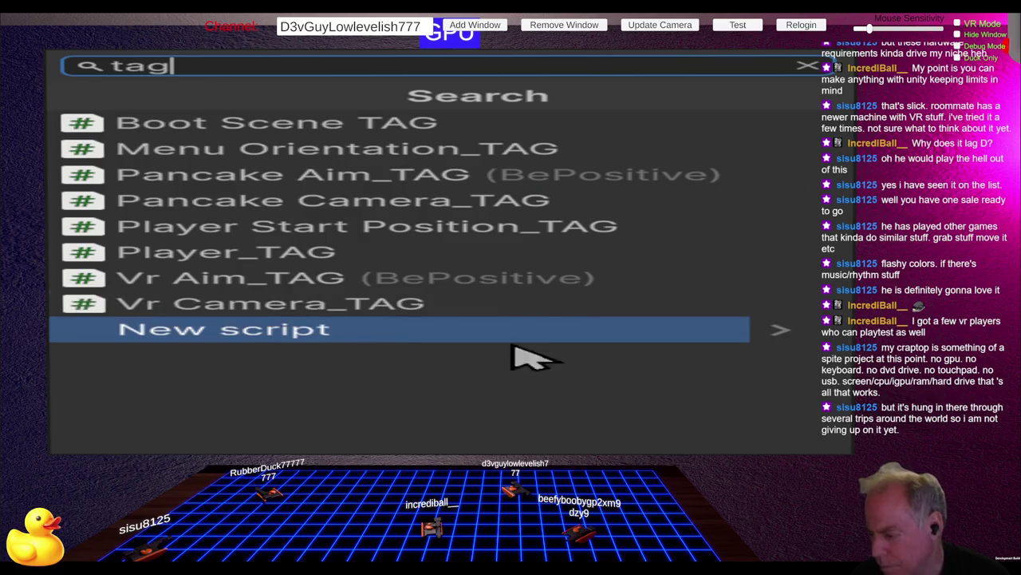
pyautogui.click(462, 207)
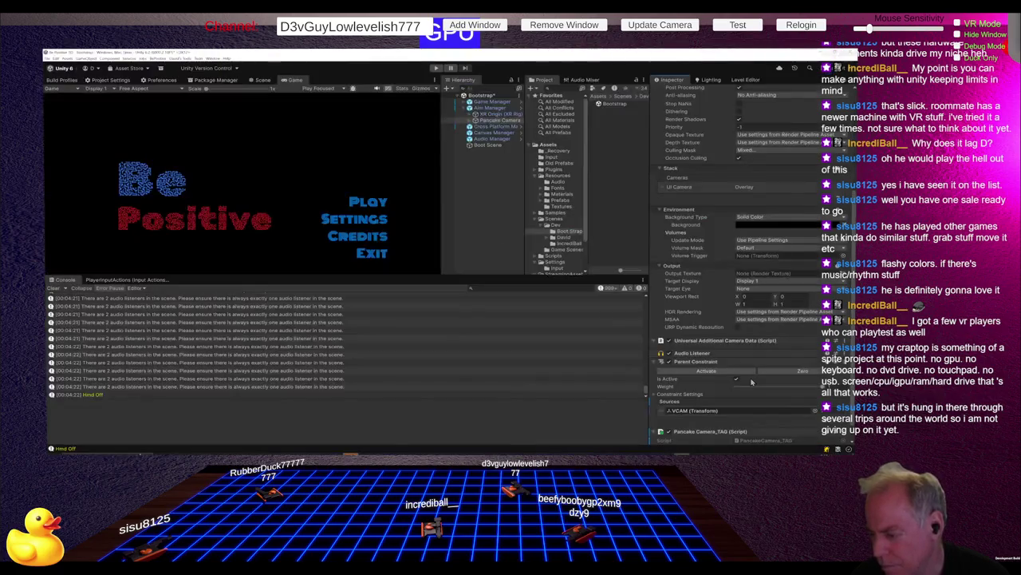
pyautogui.rightClick(713, 429)
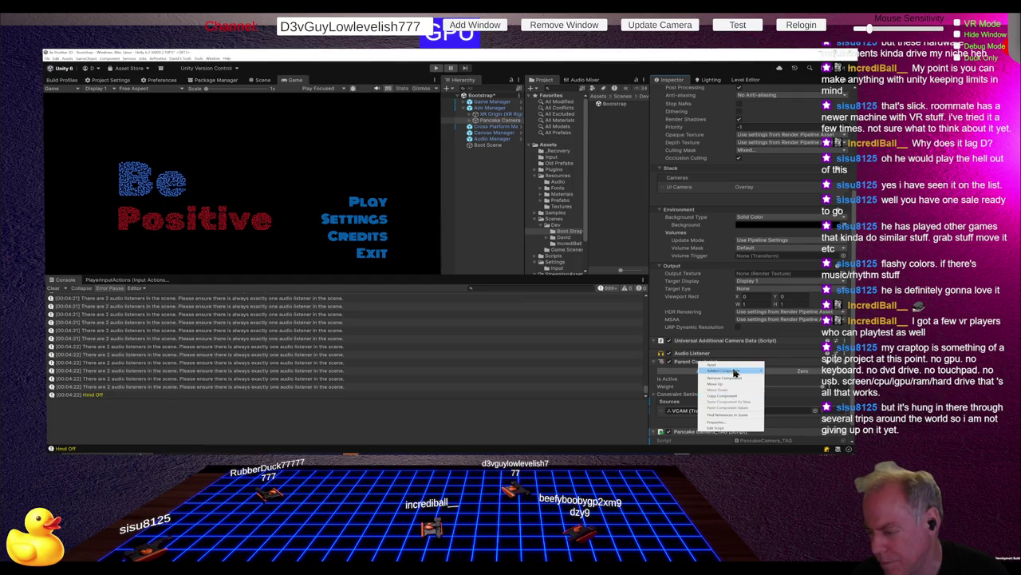
pyautogui.click(786, 373)
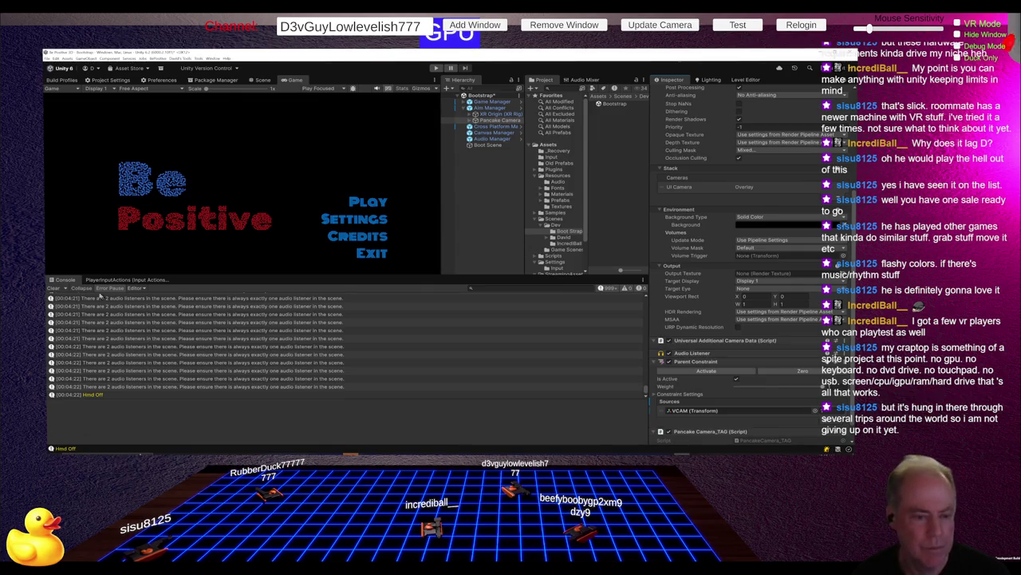
pyautogui.click(54, 288)
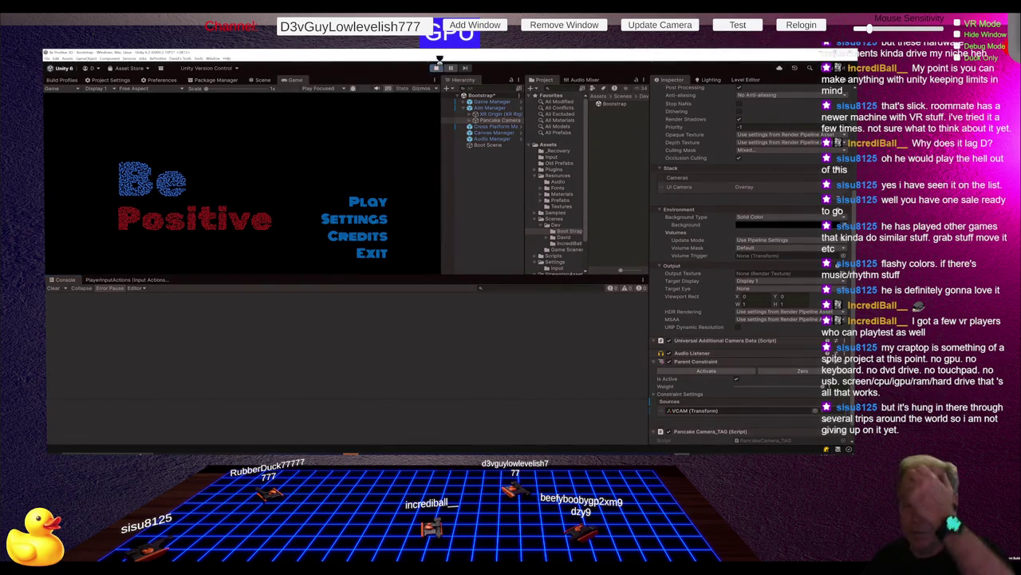
# Step: Play the game from Bootstrap into Level_0 (New Refactor), then stop it
pyautogui.click(437, 65)
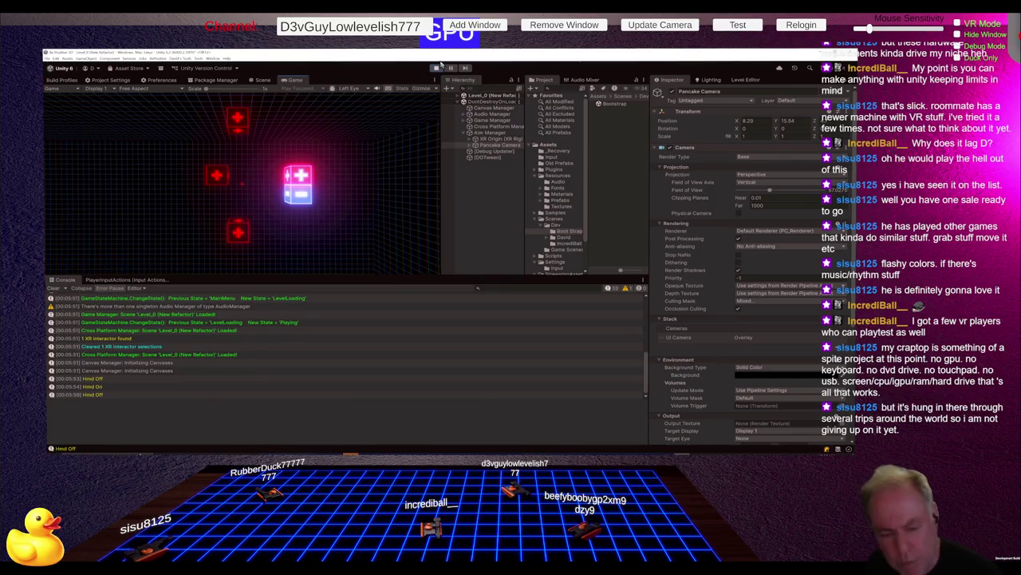
pyautogui.click(436, 67)
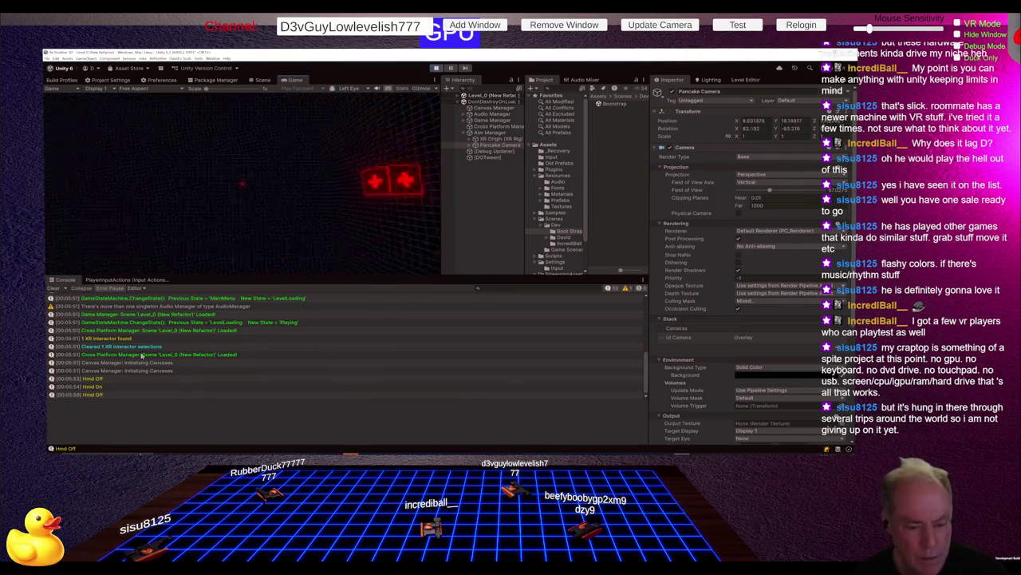
# Step: Stop the game with Ctrl+P and glance at Rider before returning to Unity
pyautogui.hotkey('alt', 'Tab')
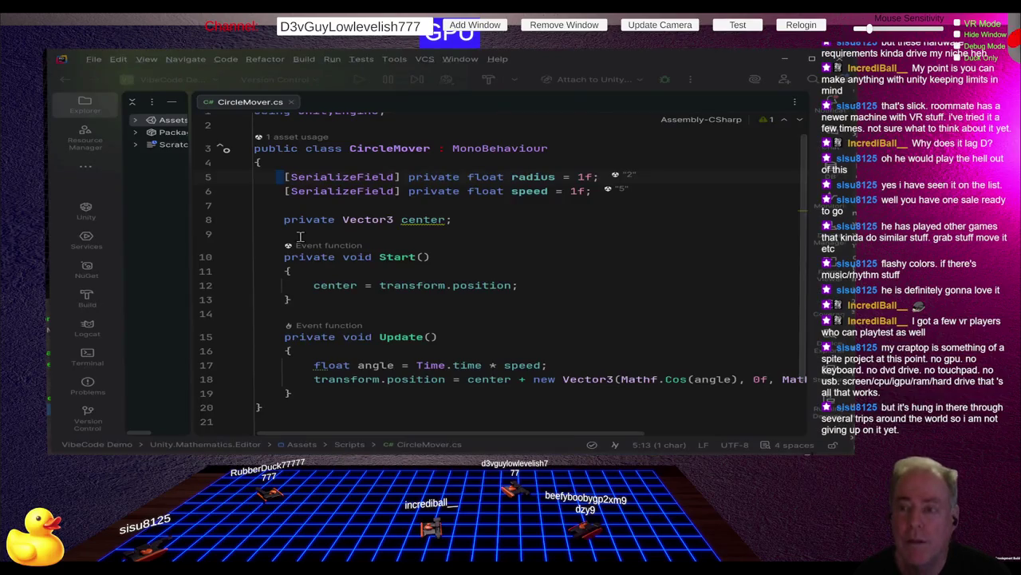
pyautogui.hotkey('alt', 'Tab')
pyautogui.hotkey('ctrl', 'p')
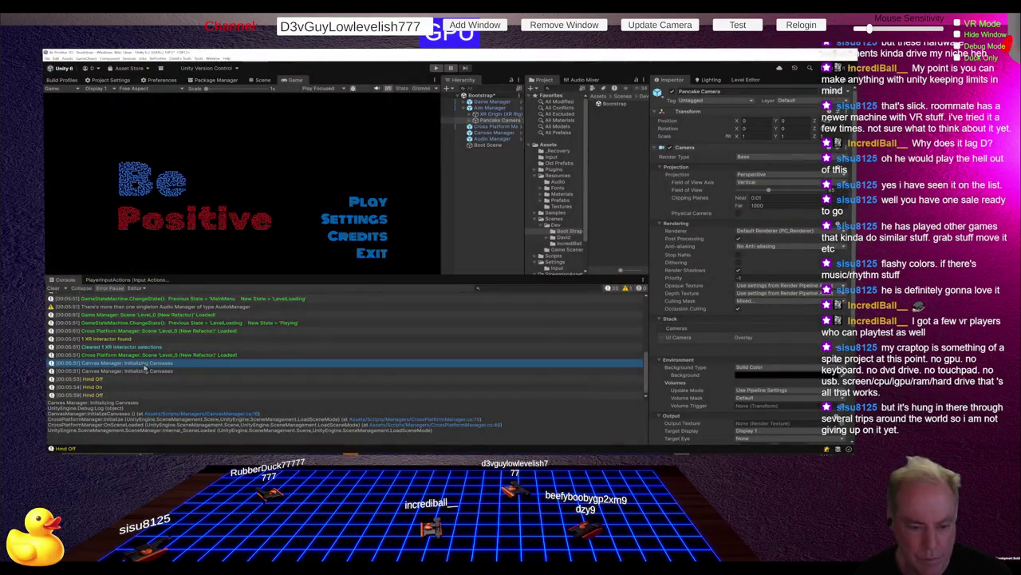
pyautogui.hotkey('alt', 'Tab')
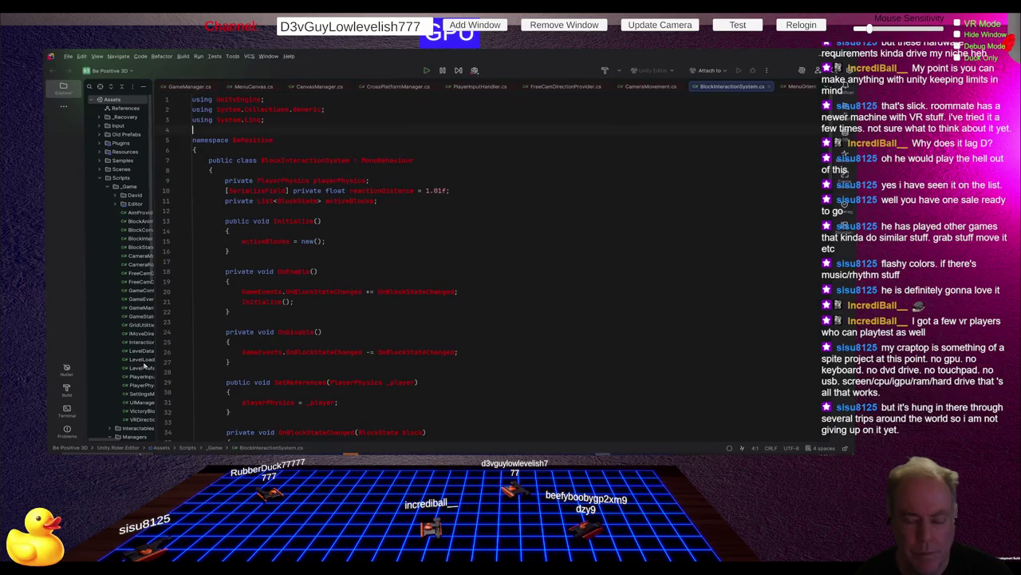
pyautogui.hotkey('alt', 'Tab')
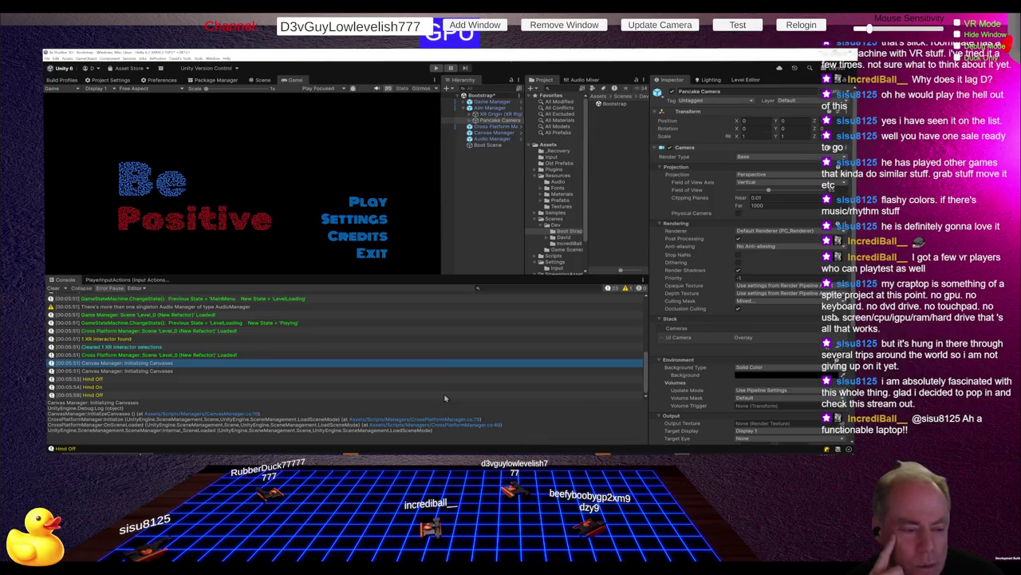
# Step: Open CanvasManager.cs in Rider from the 'Canvas Manager: Initializing Canvases' Console entry
pyautogui.doubleClick(278, 371)
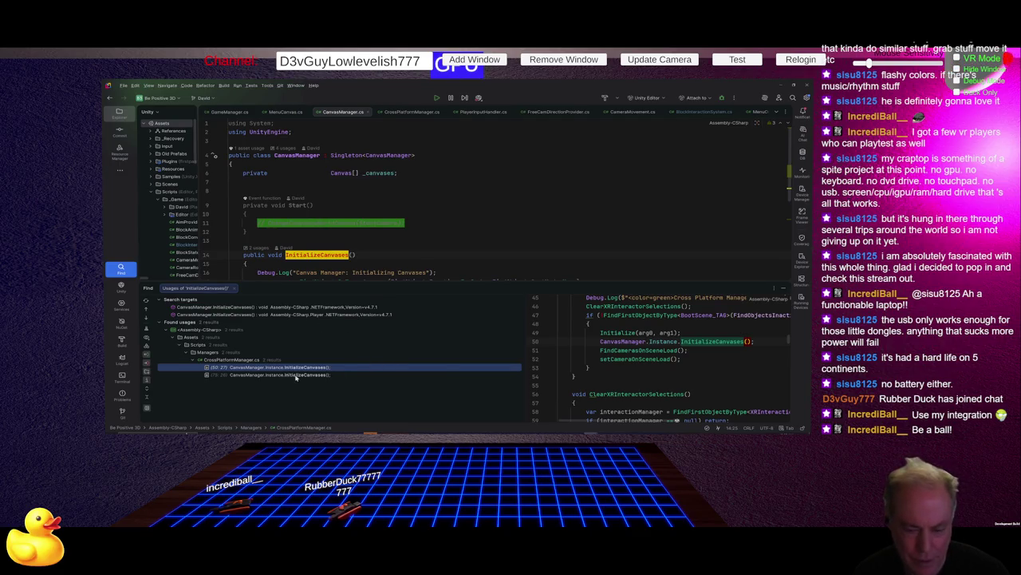
# Step: Jump to both InitializeCanvases calls in CrossPlatformManager.cs from the Find results
pyautogui.click(387, 246)
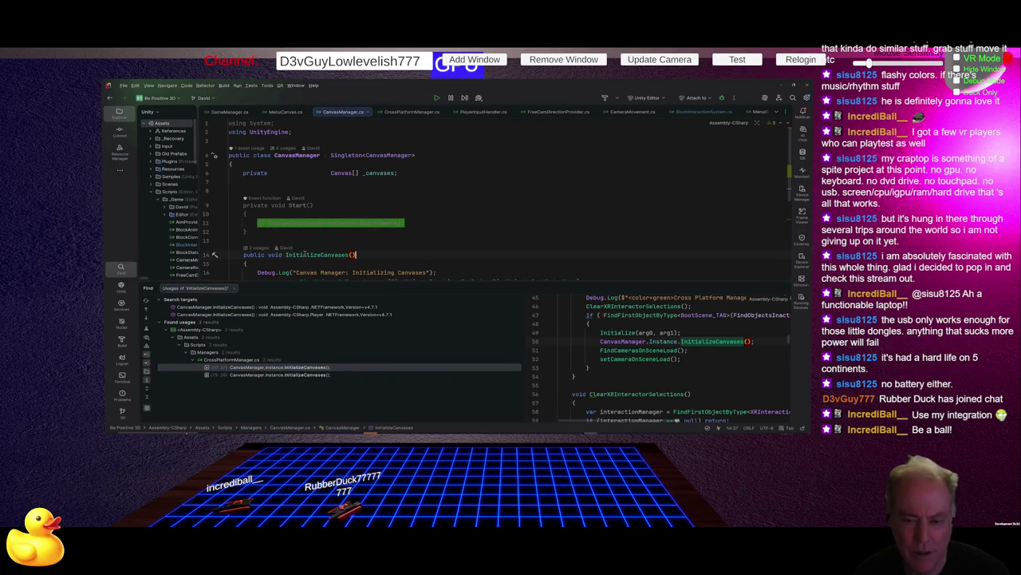
pyautogui.doubleClick(283, 369)
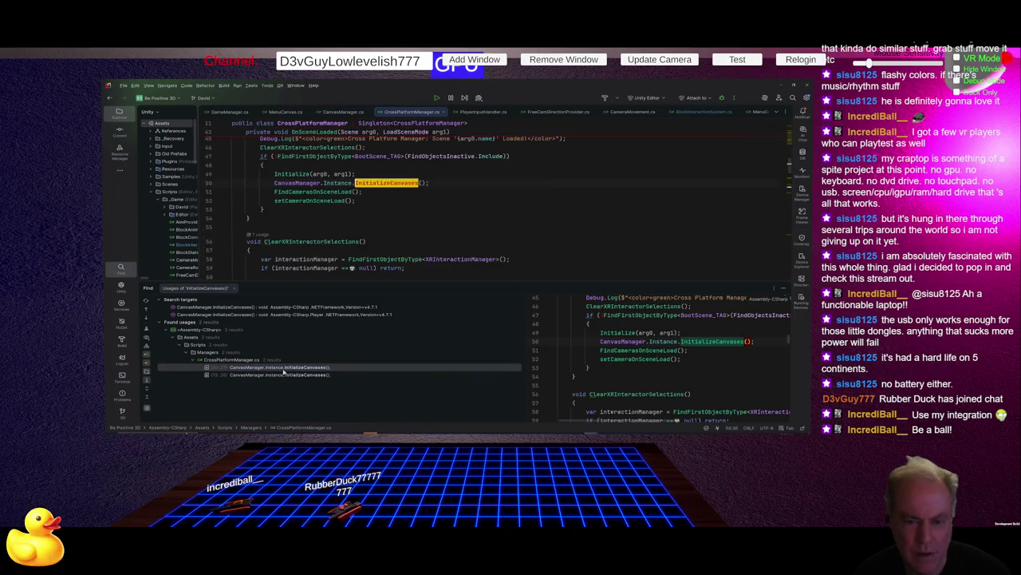
pyautogui.scroll(3, 443, 227)
pyautogui.scroll(-1, 446, 227)
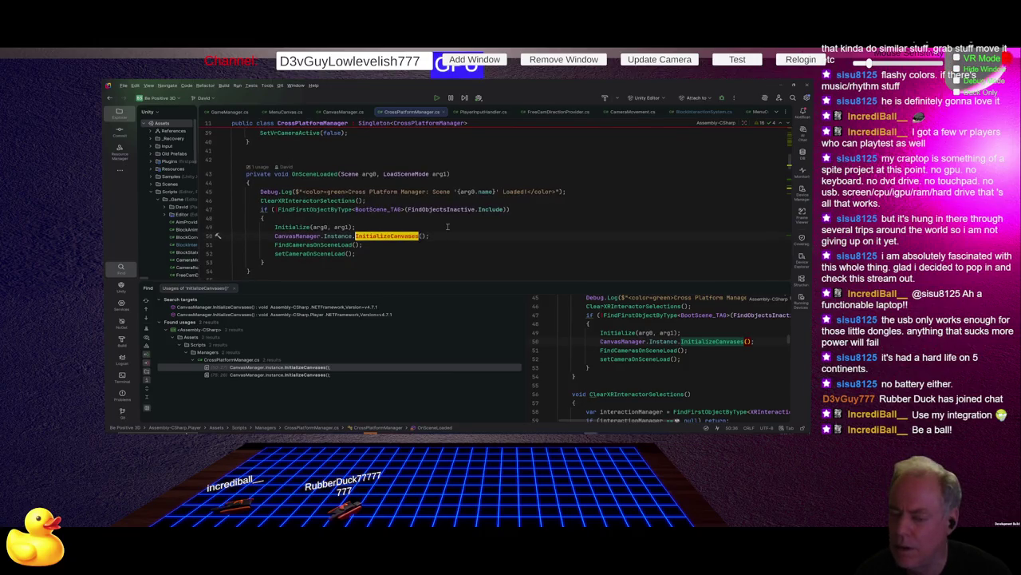
pyautogui.scroll(-2, 447, 226)
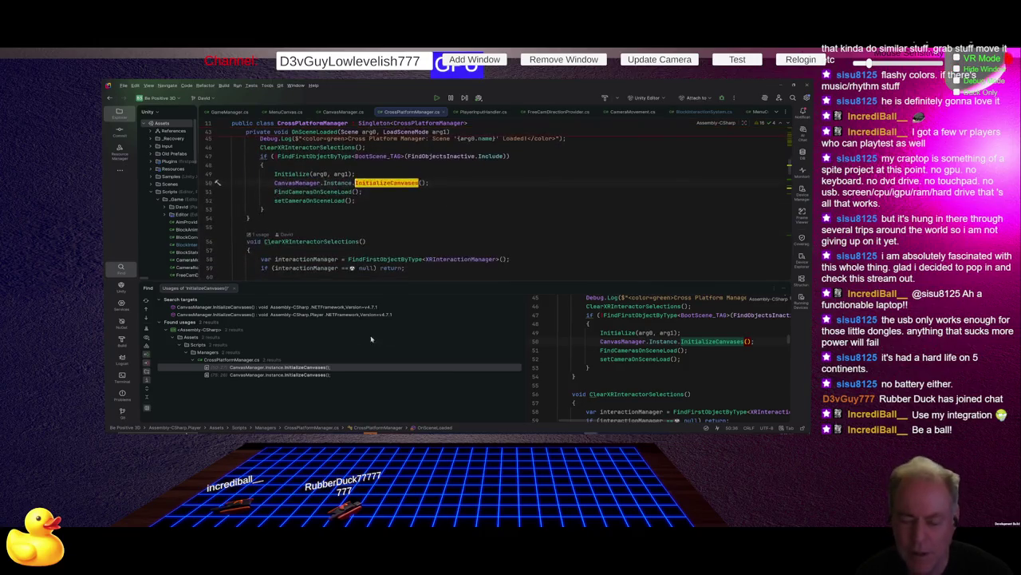
pyautogui.doubleClick(307, 375)
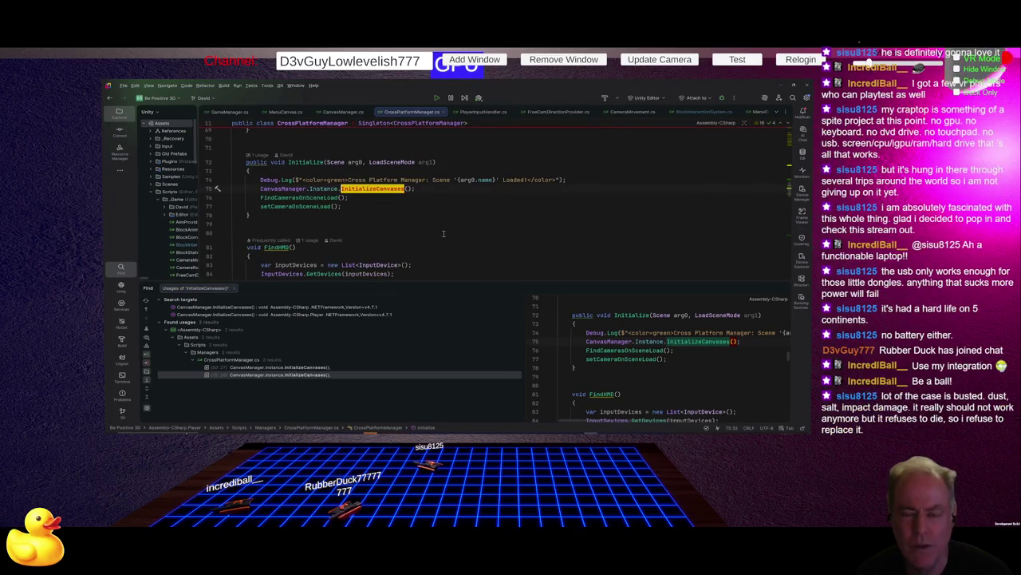
pyautogui.scroll(2, 354, 223)
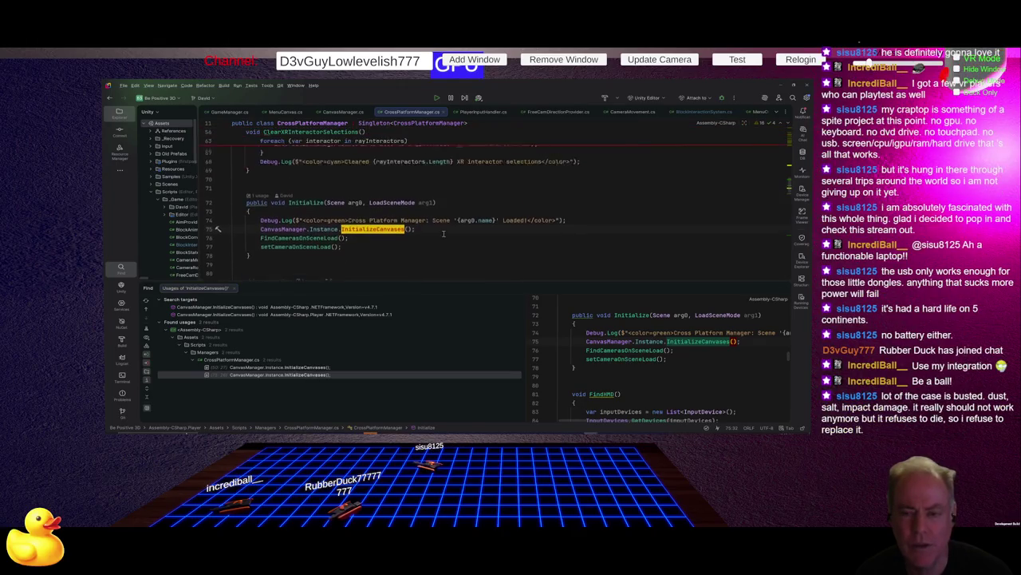
# Step: Highlight Initialize's usage in OnSceneLoaded, then clear the highlight
pyautogui.click(314, 220)
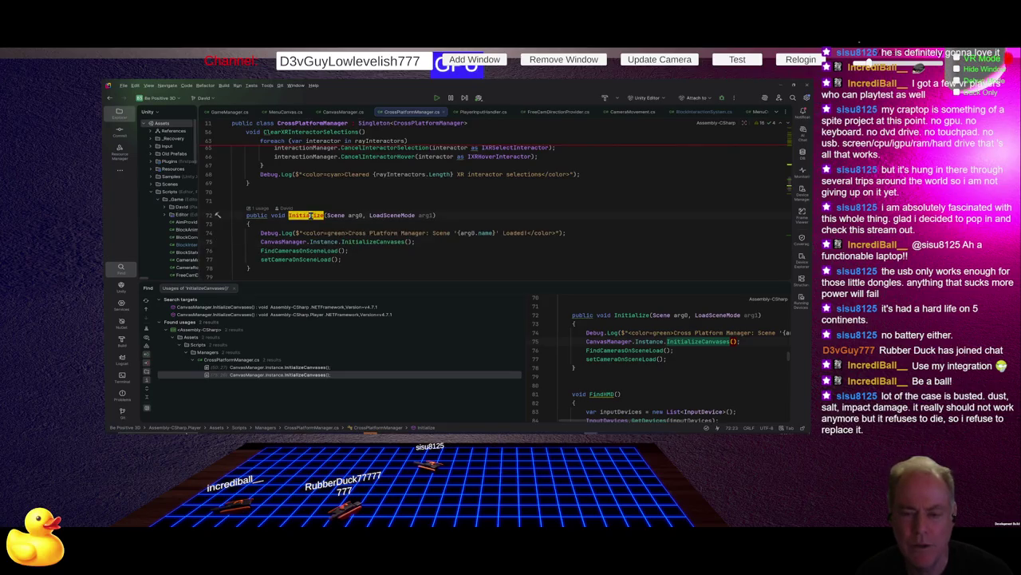
pyautogui.scroll(1, 525, 235)
pyautogui.scroll(7, 525, 236)
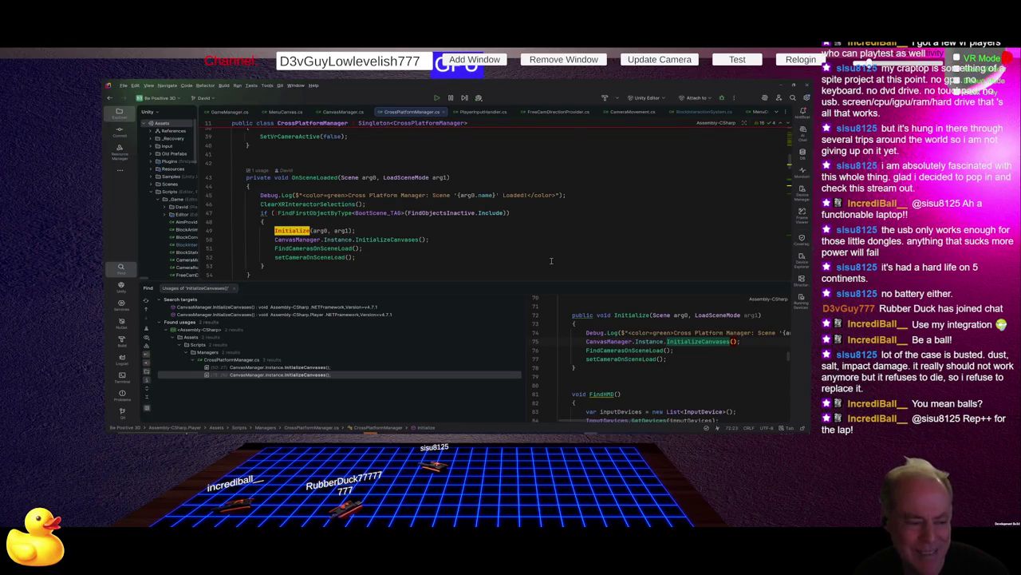
pyautogui.click(476, 249)
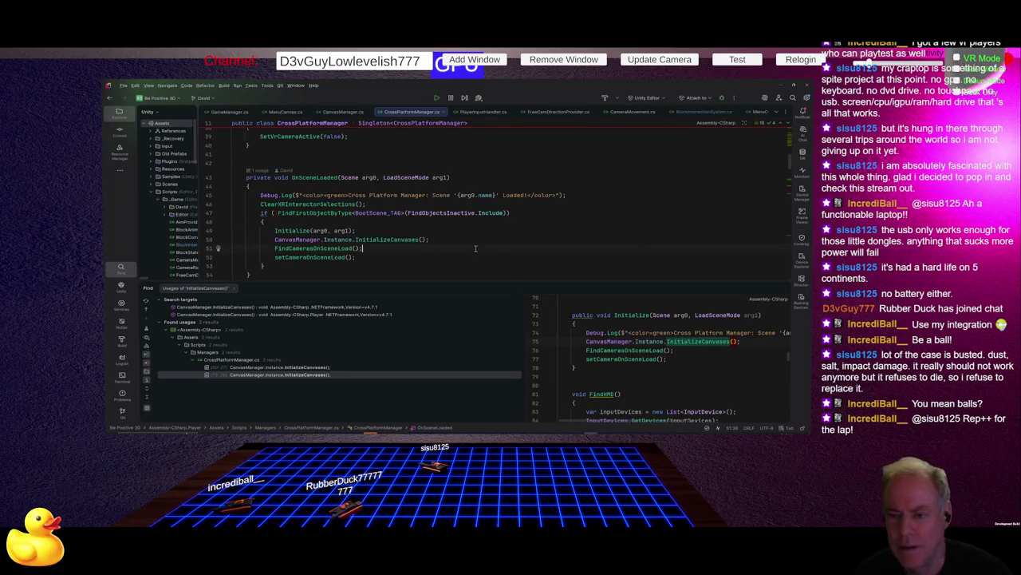
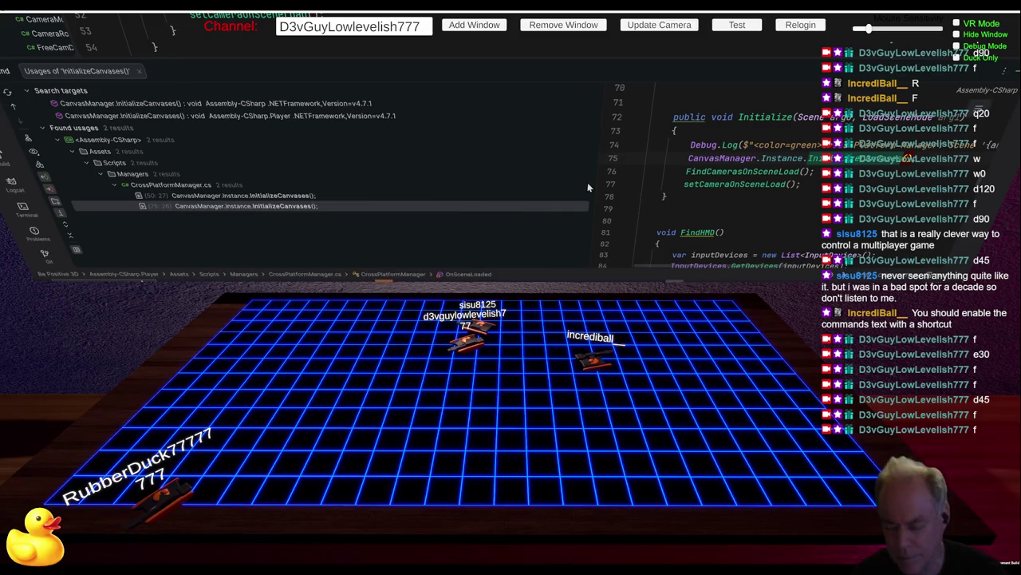
# Step: Switch from Rider to the Unity console, then to the Be Positive GDD in Figma
pyautogui.hotkey('alt', 'Tab')
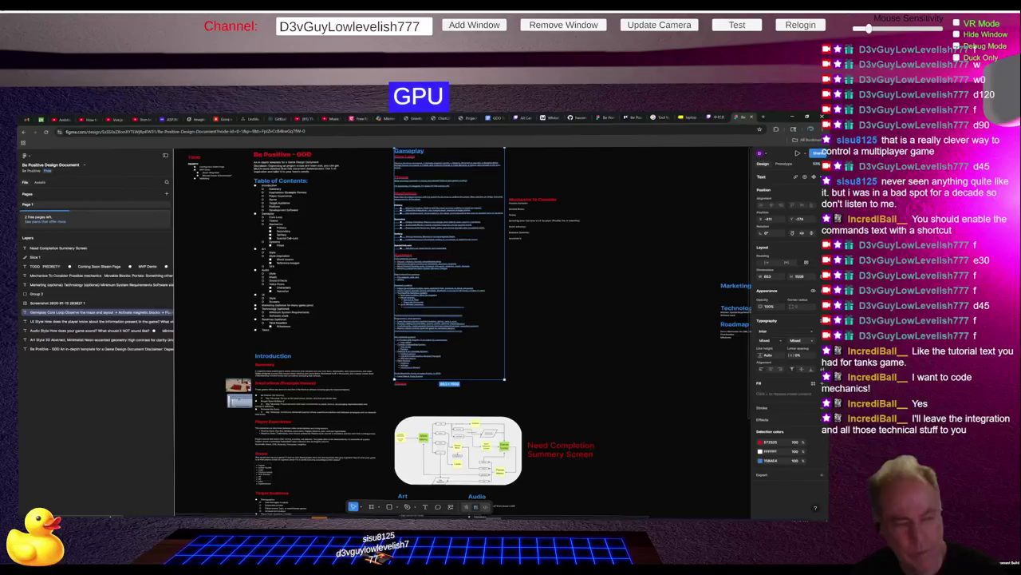
# Step: Open and dismiss the Figma canvas context menu a few times
pyautogui.rightClick(591, 278)
pyautogui.click(571, 283)
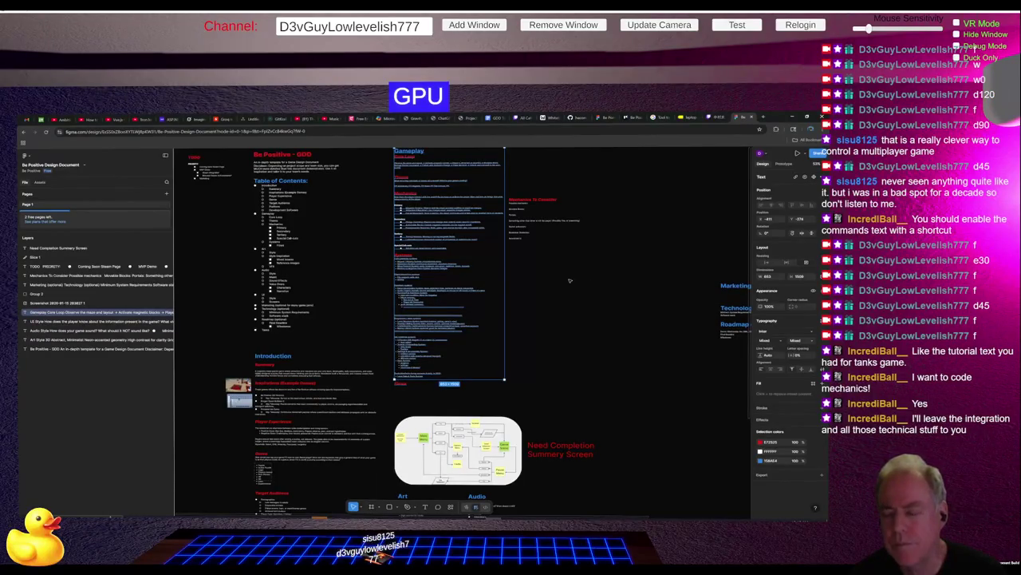
pyautogui.rightClick(551, 268)
pyautogui.click(534, 285)
pyautogui.rightClick(536, 278)
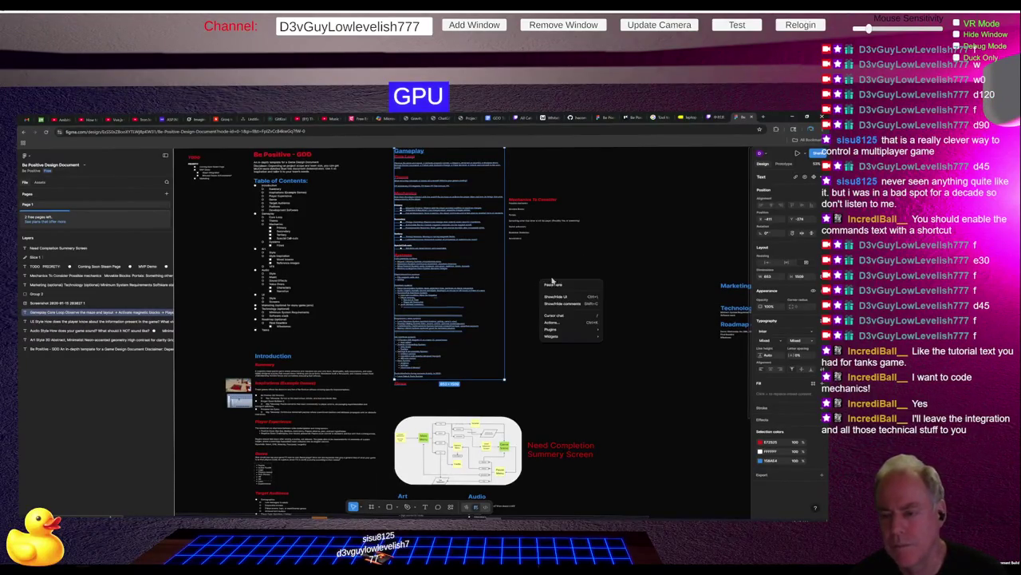
pyautogui.click(542, 279)
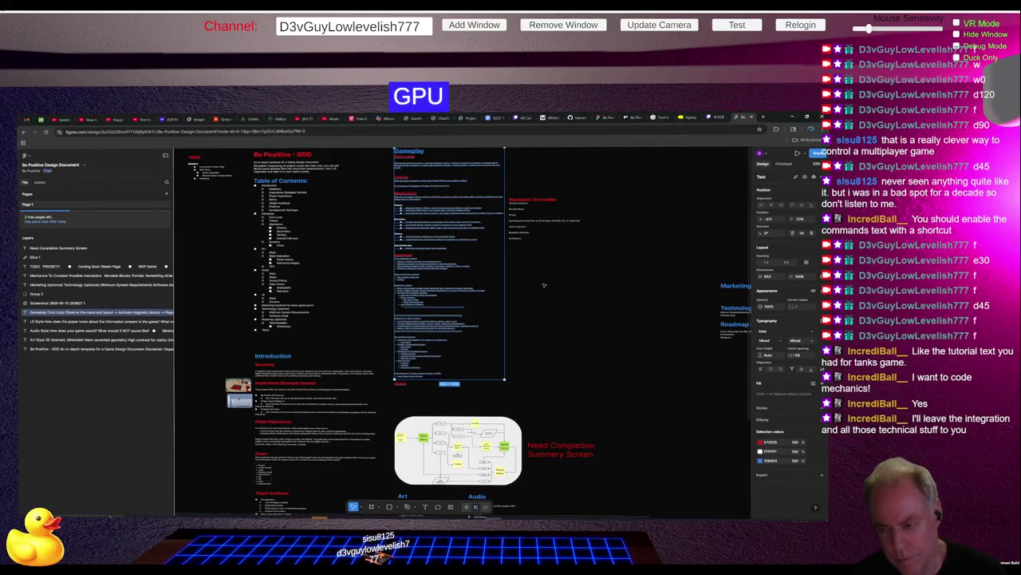
# Step: Zoom into the Gameplay frame until the Systems lists are readable
pyautogui.scroll(1, 543, 285)
pyautogui.scroll(5, 496, 311)
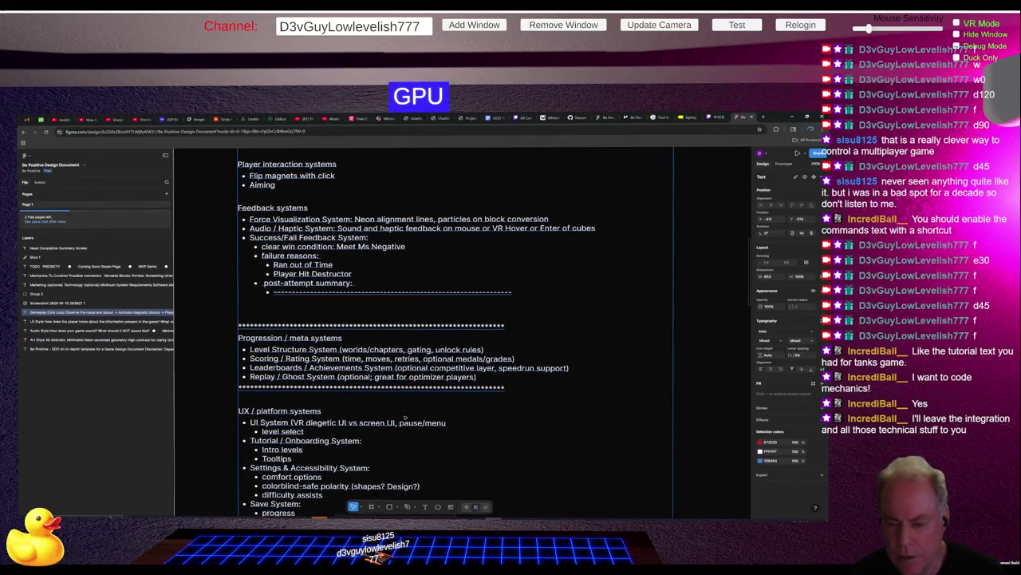
pyautogui.scroll(2, 405, 408)
pyautogui.scroll(-3, 403, 402)
pyautogui.scroll(-3, 401, 403)
pyautogui.scroll(1, 401, 403)
pyautogui.scroll(-1, 401, 403)
pyautogui.scroll(3, 402, 402)
pyautogui.scroll(3, 401, 403)
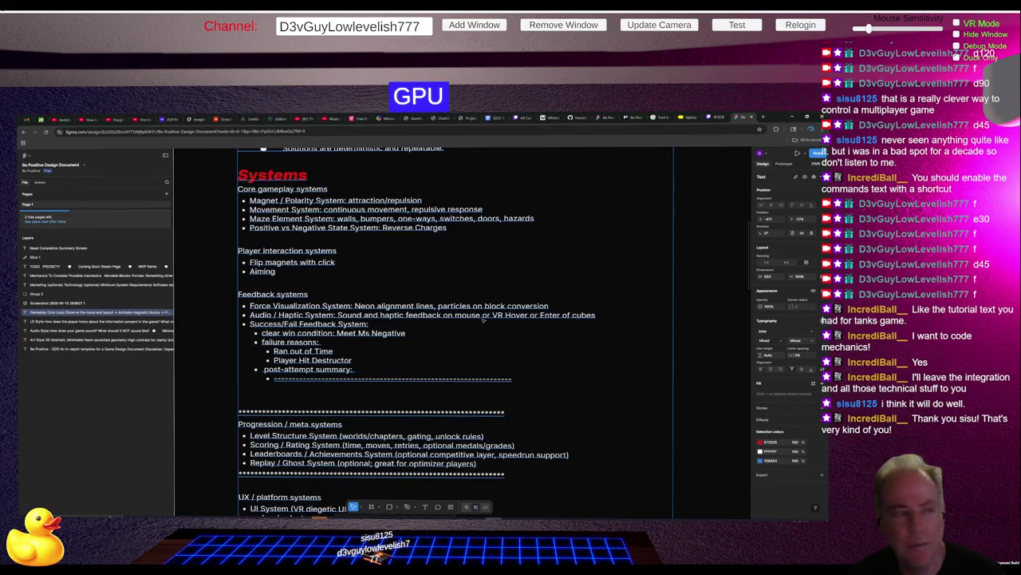
pyautogui.scroll(-3, 452, 355)
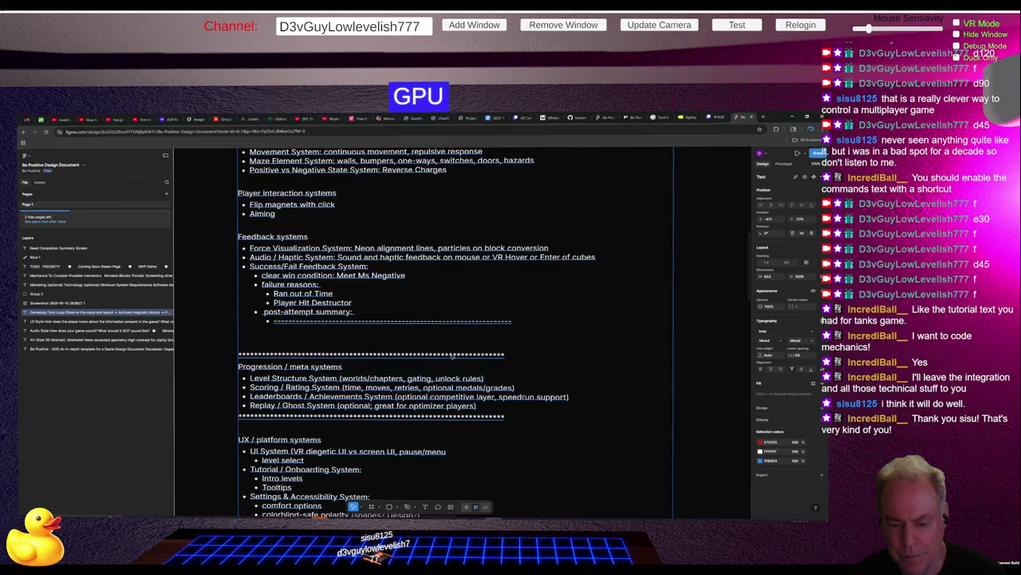
pyautogui.scroll(3, 452, 358)
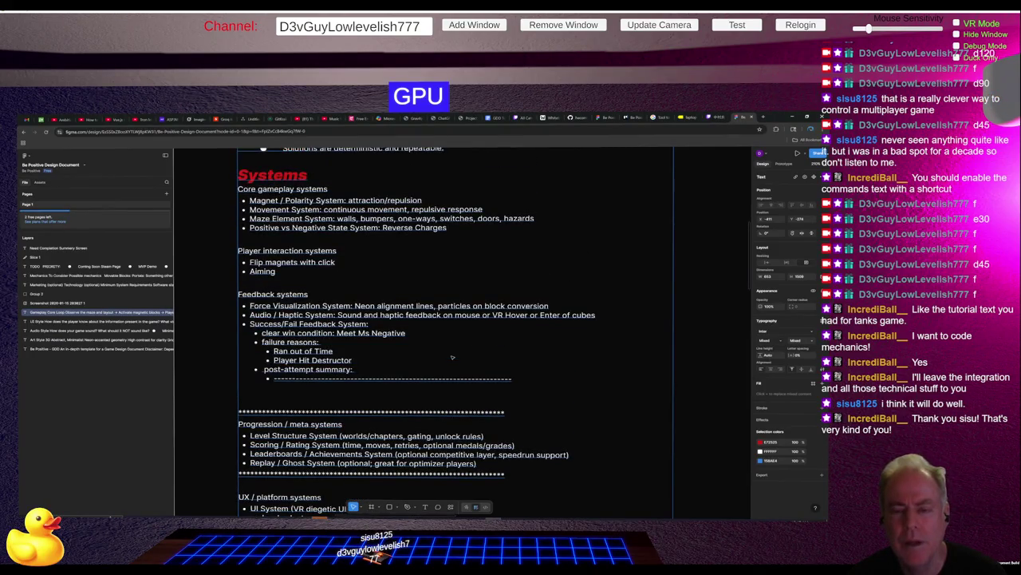
pyautogui.scroll(1, 453, 357)
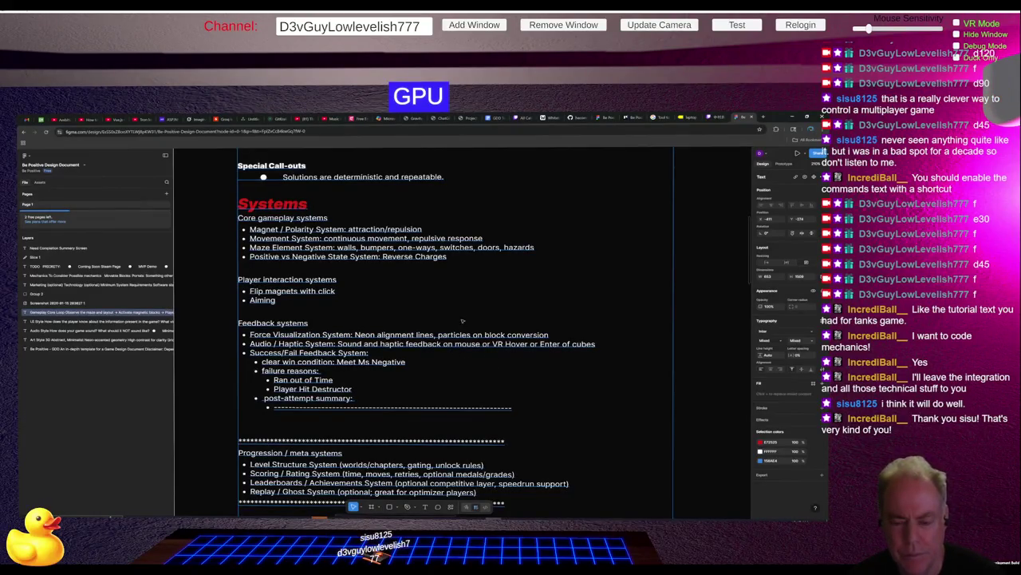
pyautogui.scroll(5, 409, 326)
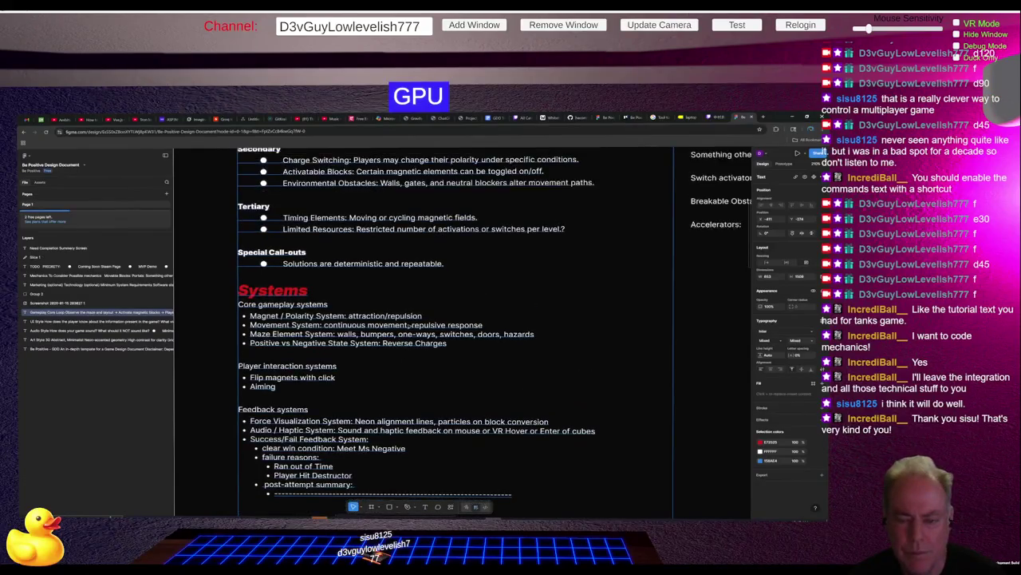
# Step: Scroll past Theme and Mechanics, zoom out to all frames, then enlarge the TODO priority list
pyautogui.scroll(1, 409, 325)
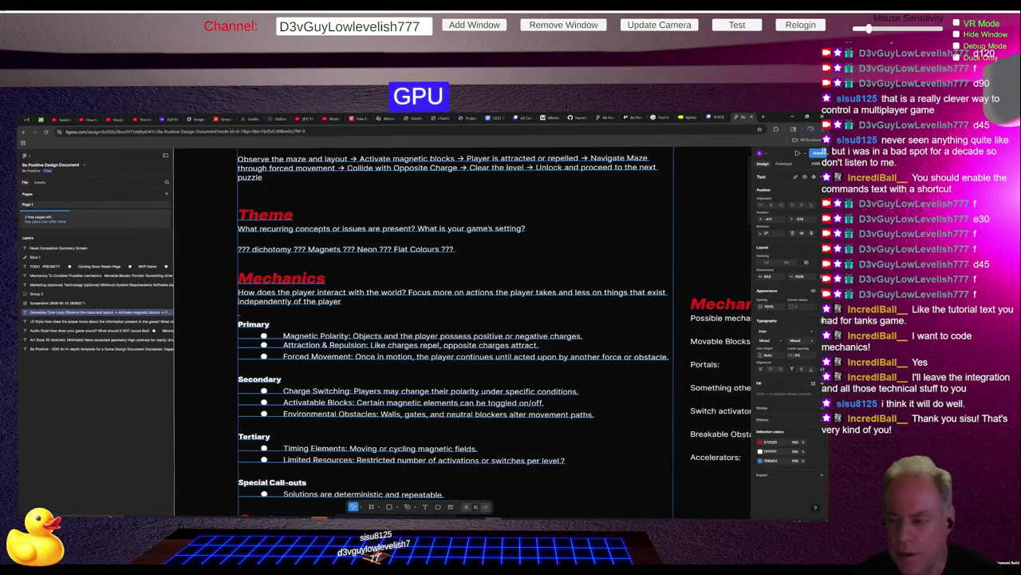
pyautogui.scroll(-1, 426, 333)
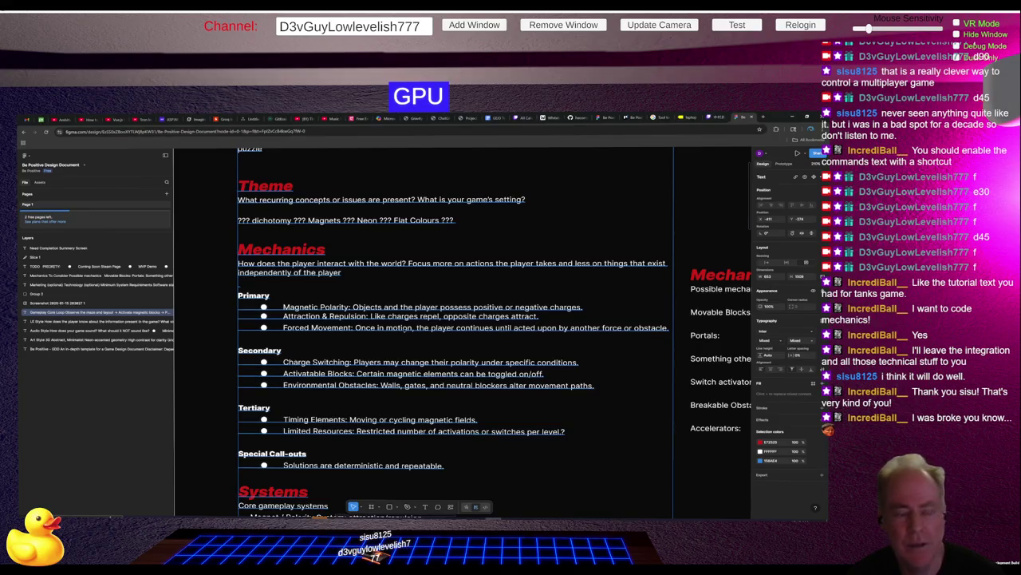
pyautogui.scroll(-2, 407, 337)
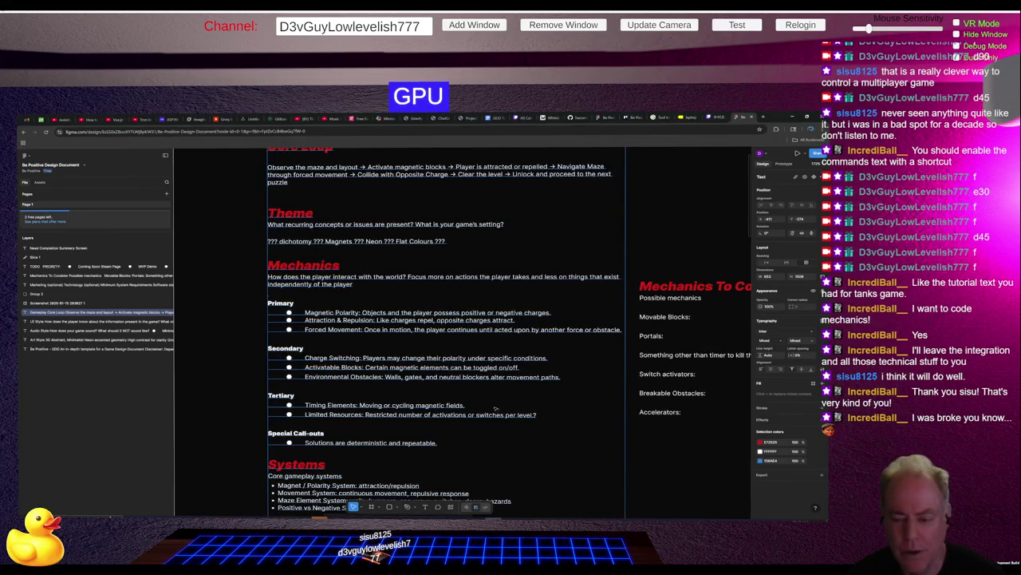
pyautogui.hscroll(2, 449, 384)
pyautogui.scroll(-1, 449, 385)
pyautogui.scroll(1, 449, 385)
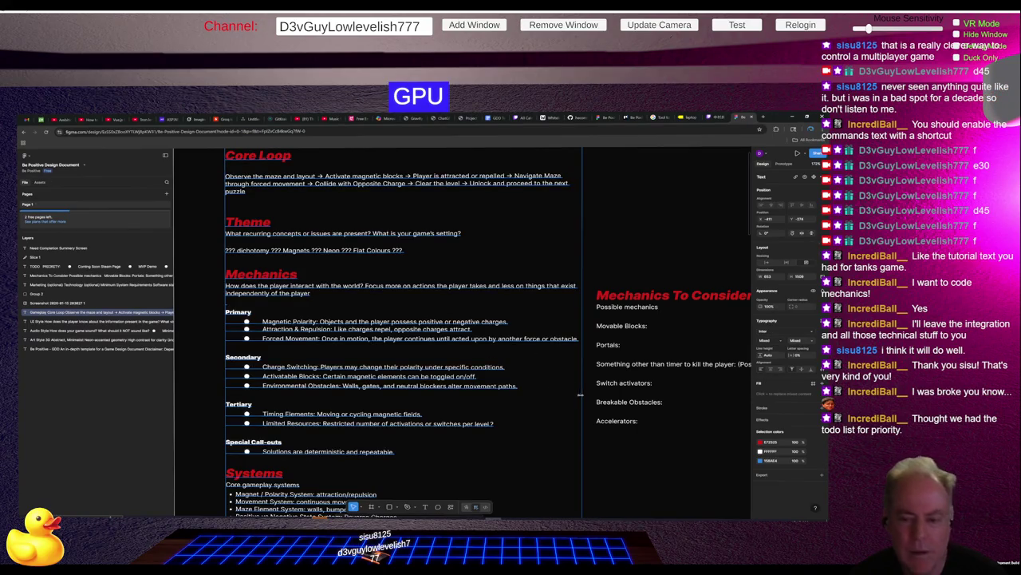
pyautogui.scroll(-5, 559, 376)
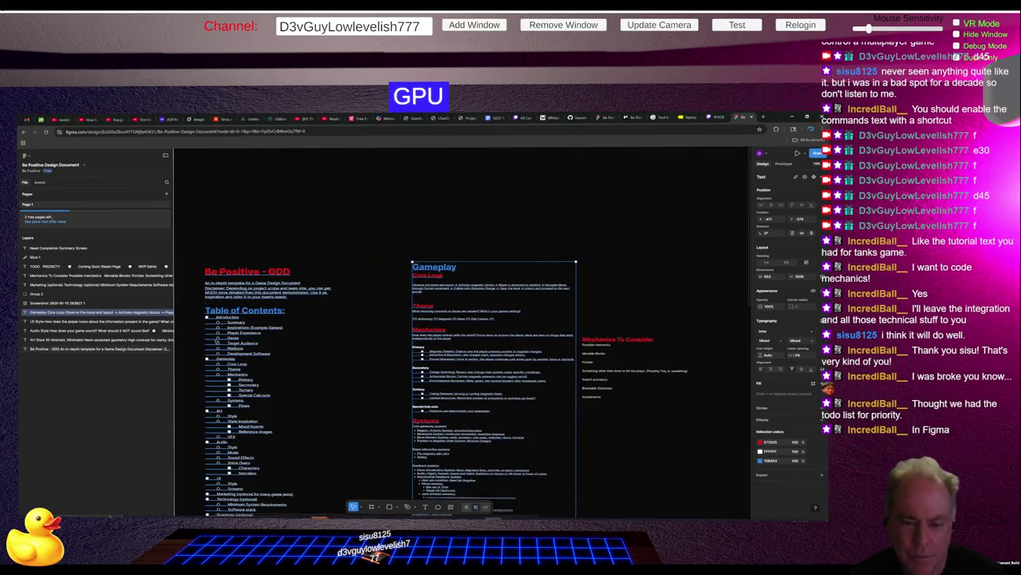
pyautogui.scroll(-5, 339, 338)
pyautogui.scroll(10, 335, 319)
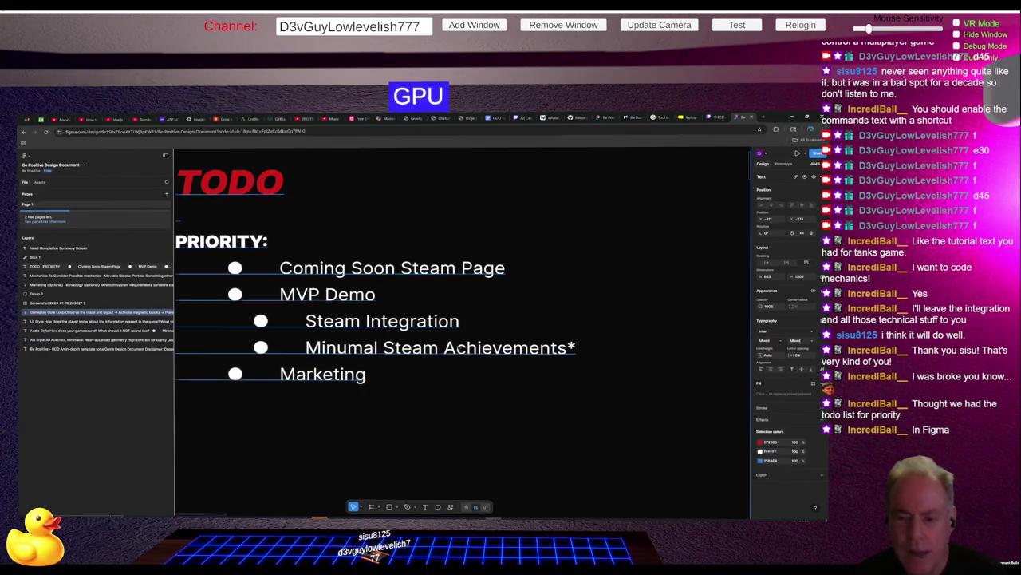
# Step: Paste the Twitch channel link onto the canvas and place it below the Marketing item
pyautogui.scroll(-3, 417, 370)
pyautogui.scroll(-3, 443, 359)
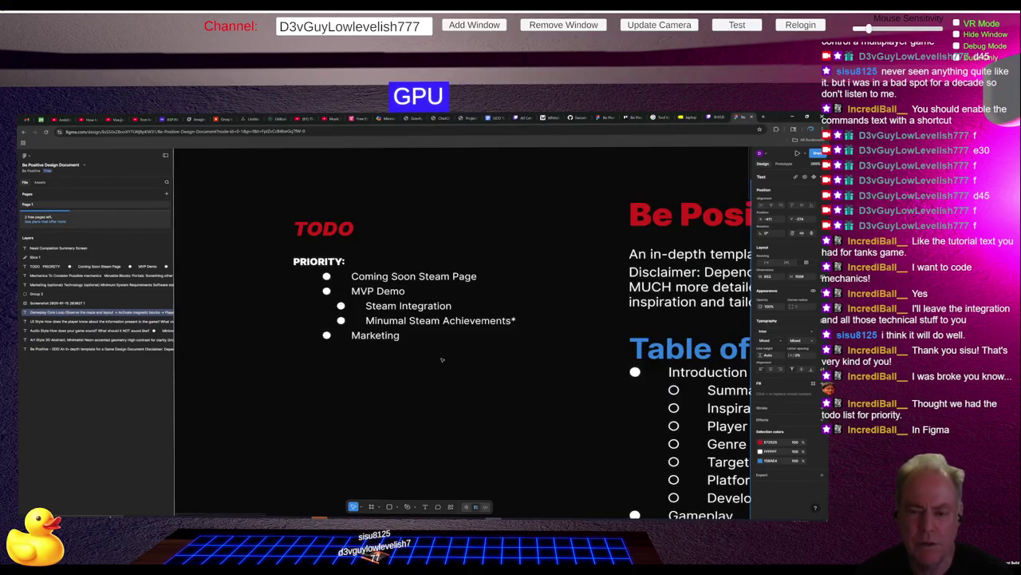
pyautogui.rightClick(307, 373)
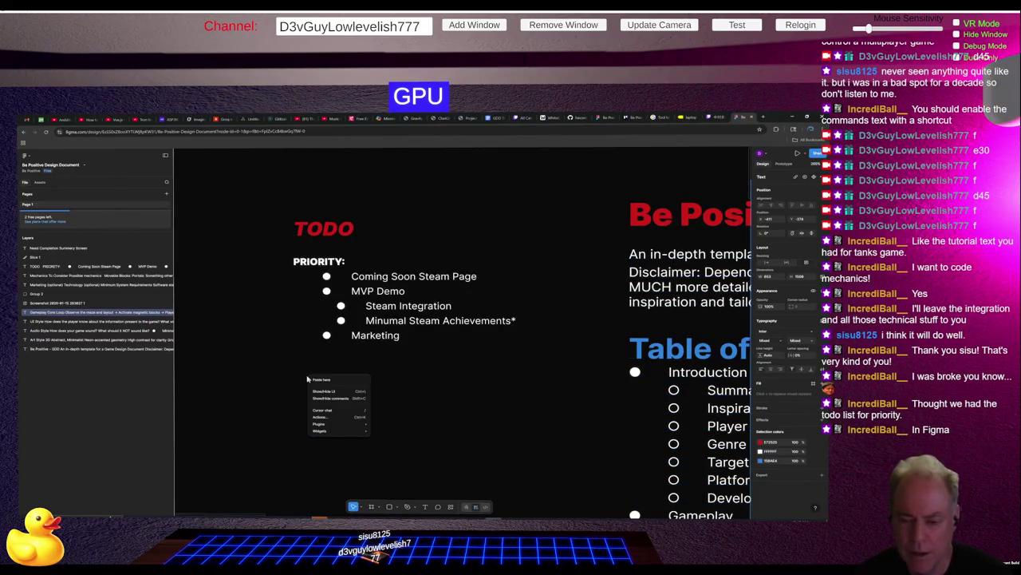
pyautogui.click(383, 362)
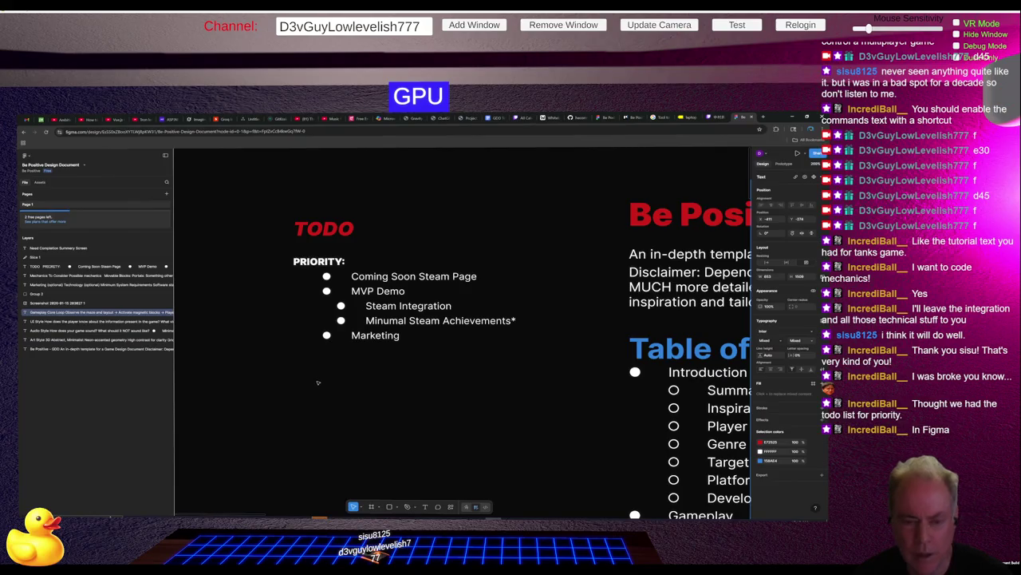
pyautogui.click(332, 380)
pyautogui.rightClick(332, 380)
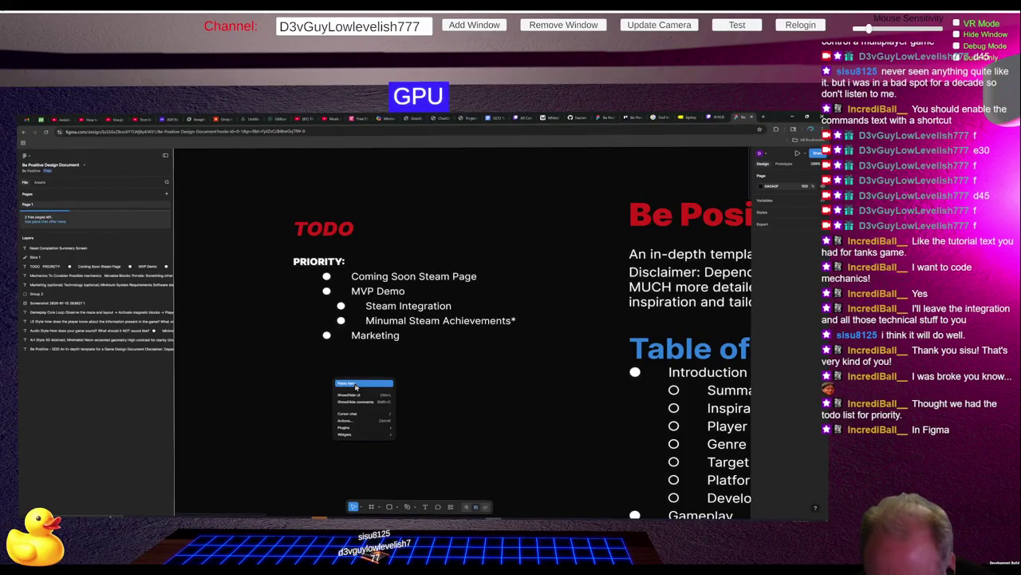
pyautogui.click(356, 384)
pyautogui.moveTo(463, 336); pyautogui.dragTo(419, 372)
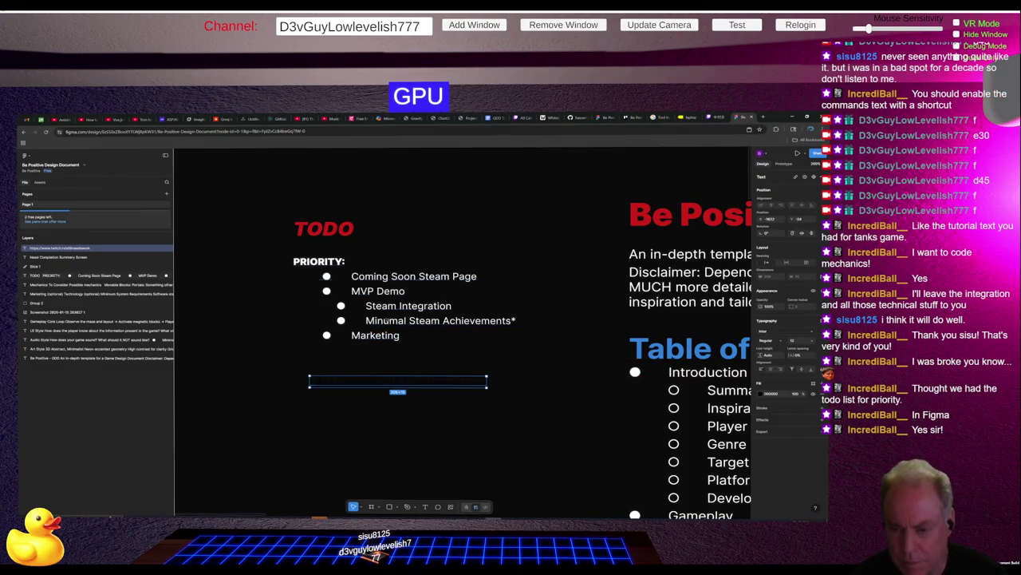
pyautogui.click(349, 266)
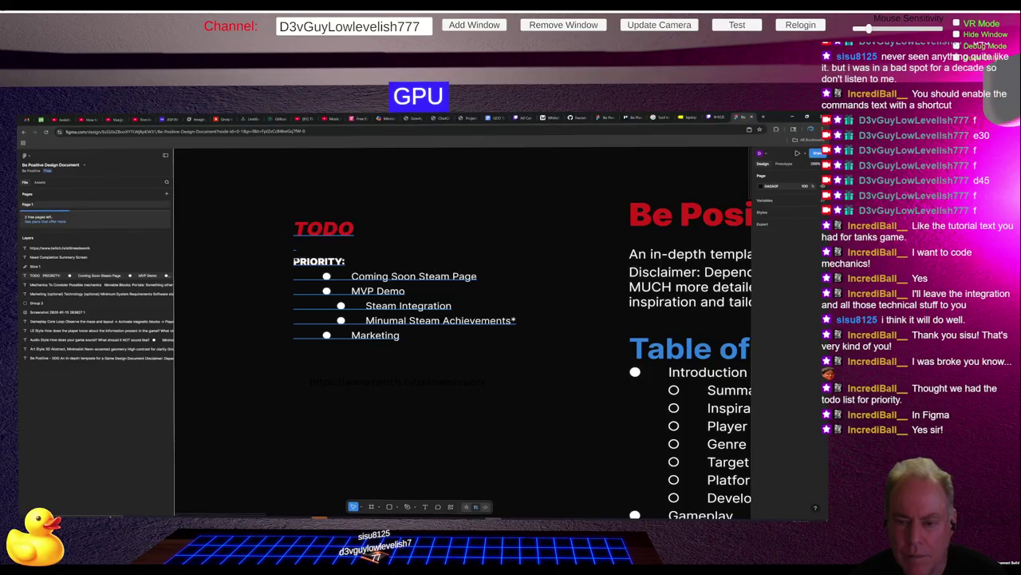
pyautogui.click(322, 272)
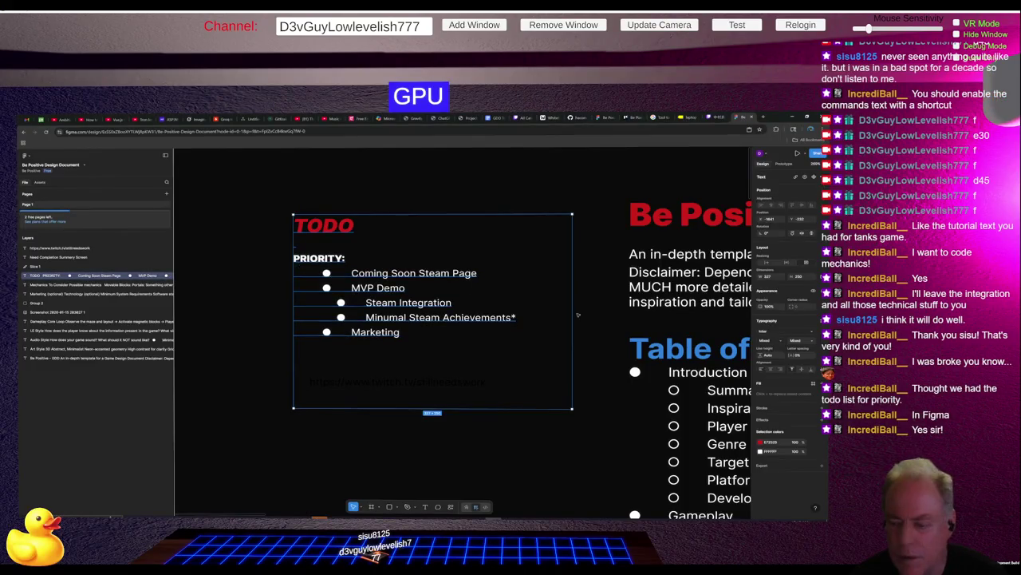
# Step: Show the TODO list and Twitch link beside the Be Positive - GDD and Gameplay frames
pyautogui.scroll(-5, 622, 356)
pyautogui.scroll(-3, 622, 356)
pyautogui.keyDown('ctrl'); pyautogui.scroll(-5, 622, 356); pyautogui.keyUp('ctrl')
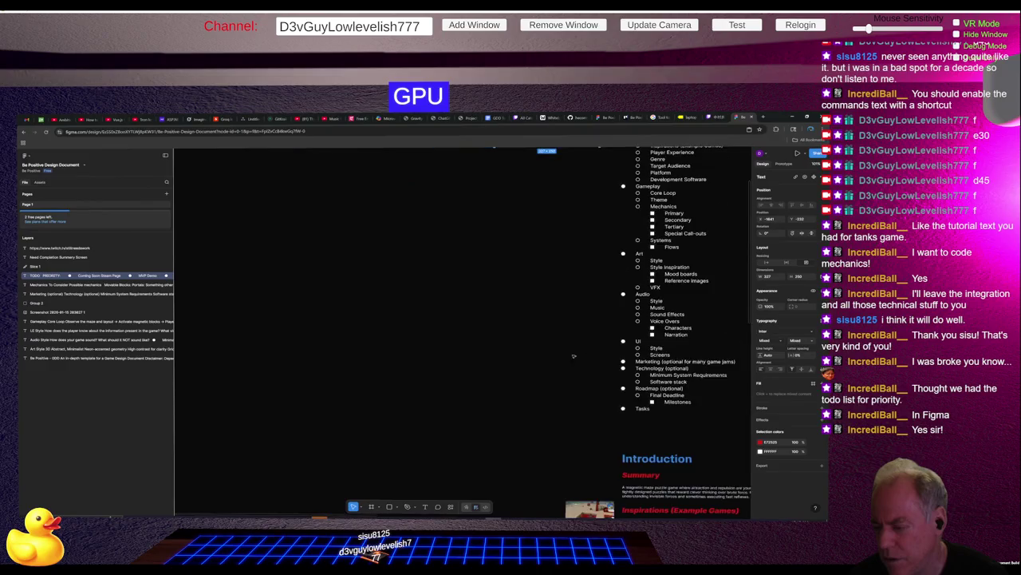
pyautogui.keyDown('ctrl'); pyautogui.scroll(10, 594, 455); pyautogui.keyUp('ctrl')
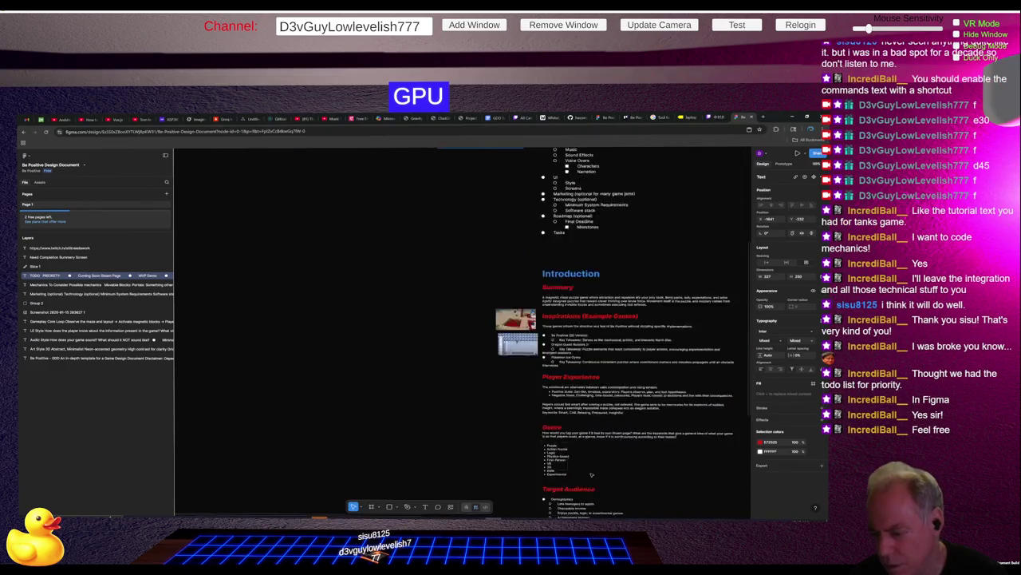
pyautogui.keyDown('ctrl'); pyautogui.scroll(-1, 505, 412); pyautogui.keyUp('ctrl')
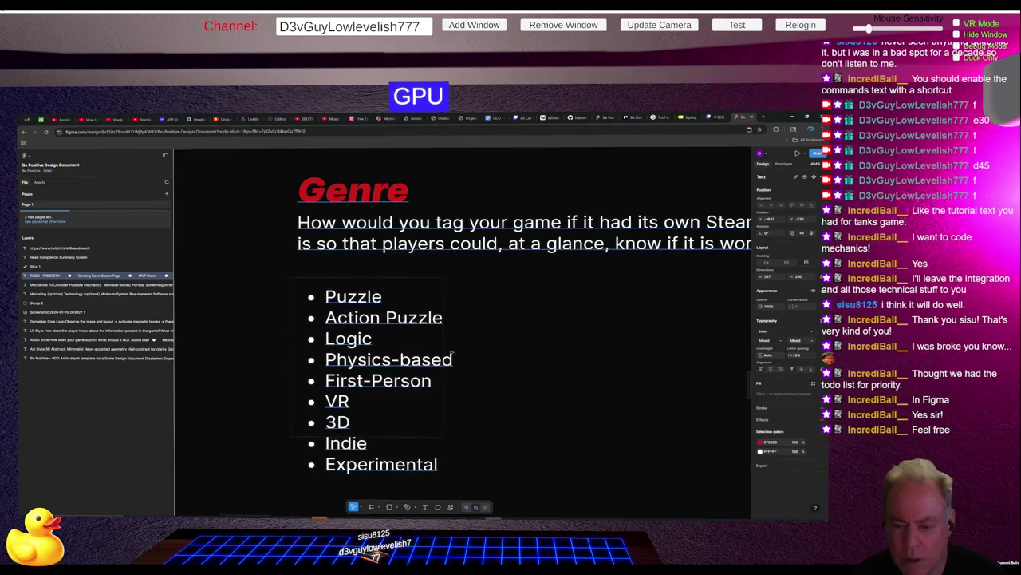
pyautogui.keyDown('ctrl'); pyautogui.scroll(-10, 451, 351); pyautogui.keyUp('ctrl')
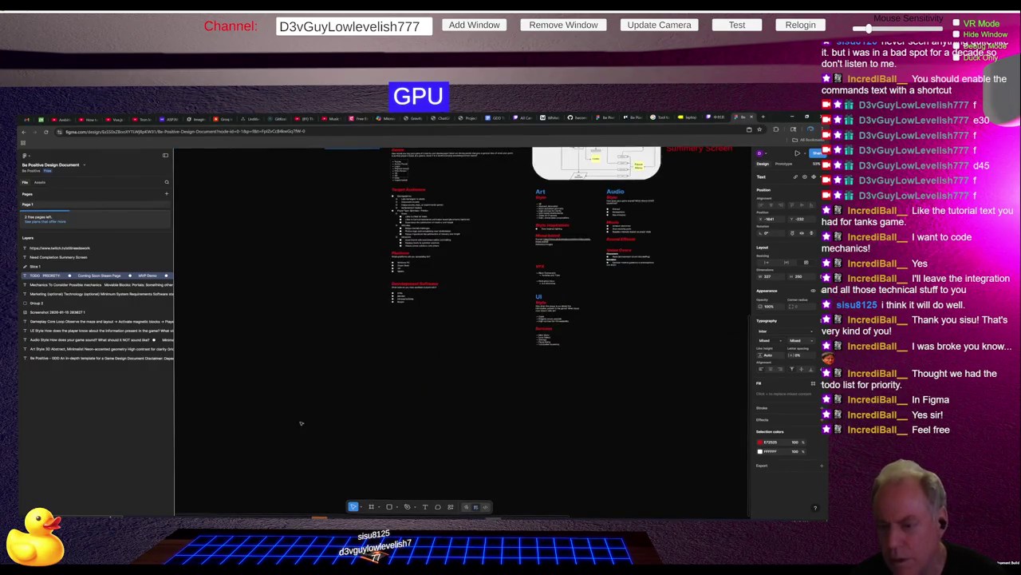
pyautogui.keyDown('ctrl'); pyautogui.scroll(5, 326, 296); pyautogui.keyUp('ctrl')
pyautogui.scroll(5, 323, 319)
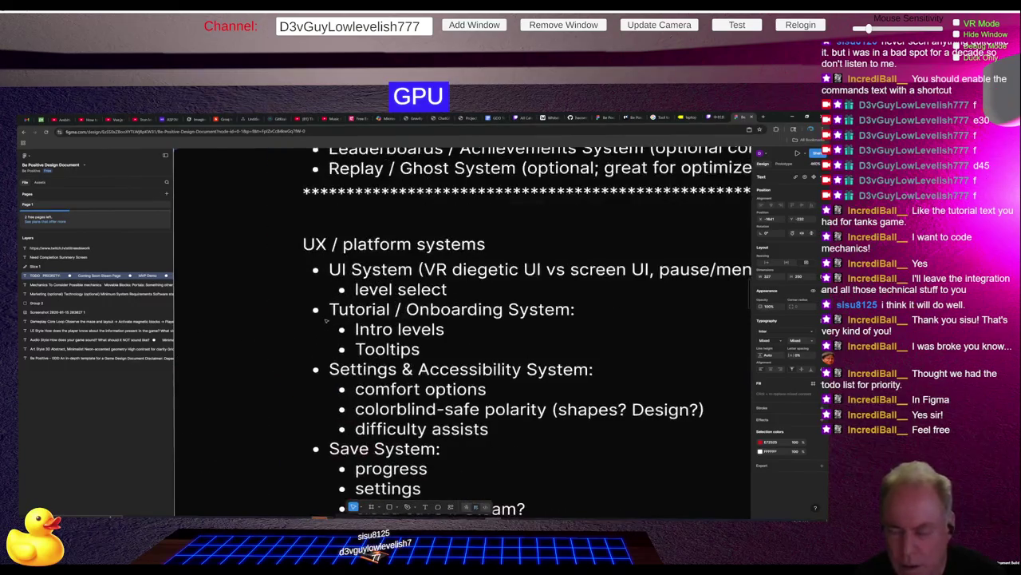
pyautogui.scroll(-2, 341, 317)
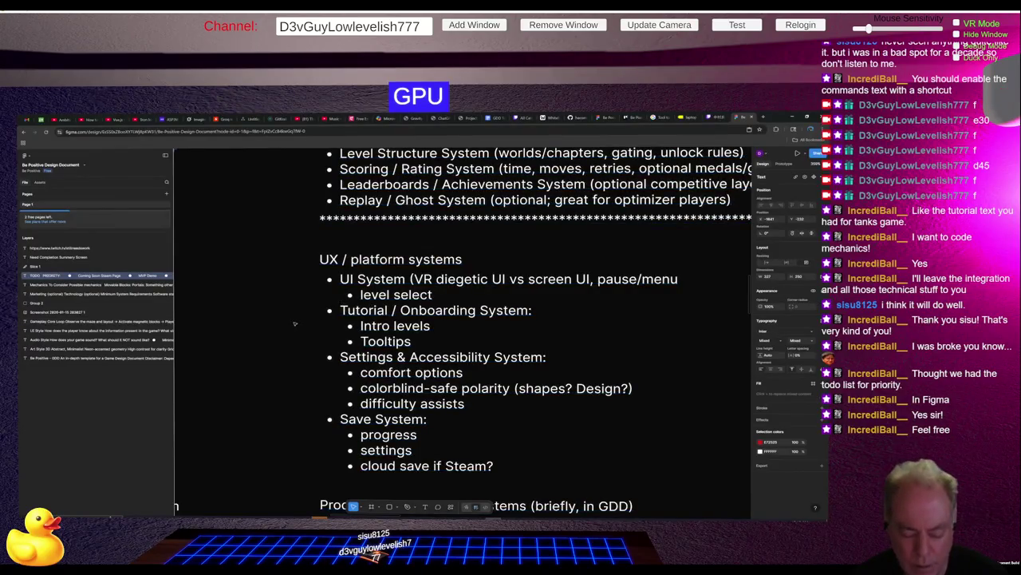
pyautogui.scroll(-5, 527, 377)
pyautogui.scroll(-2, 528, 378)
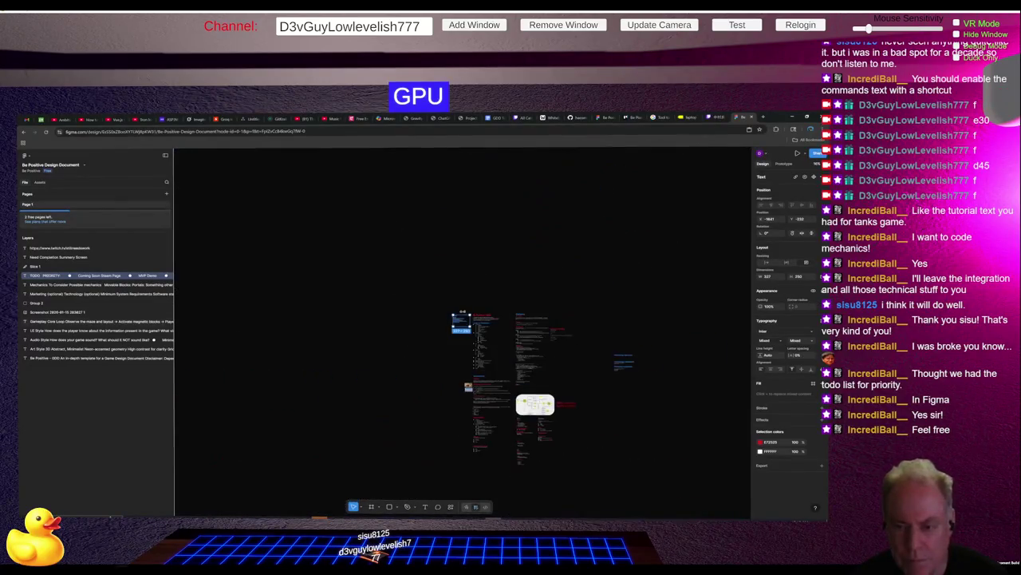
pyautogui.scroll(8, 439, 309)
pyautogui.scroll(3, 439, 310)
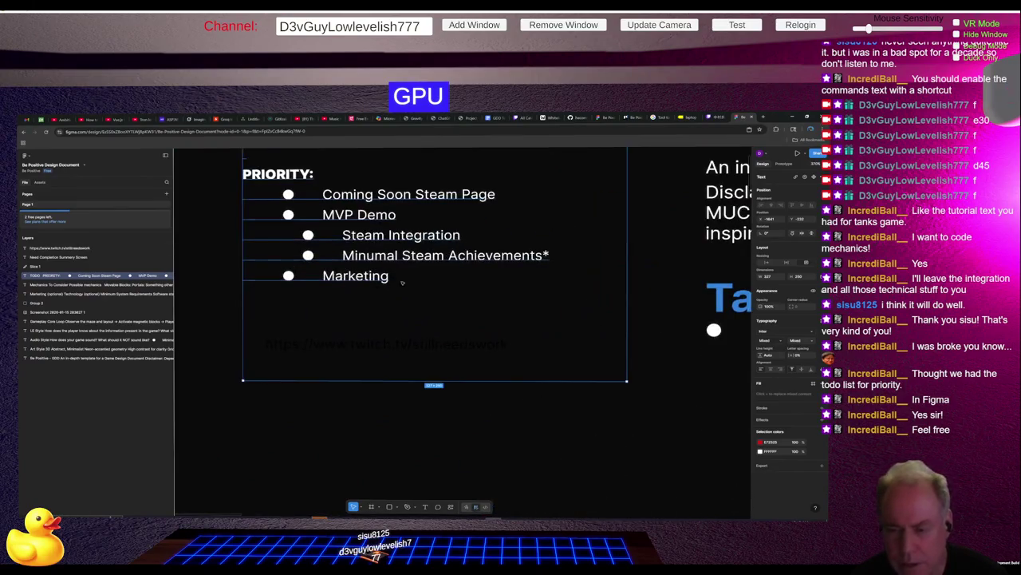
pyautogui.click(320, 316)
pyautogui.scroll(-4, 356, 325)
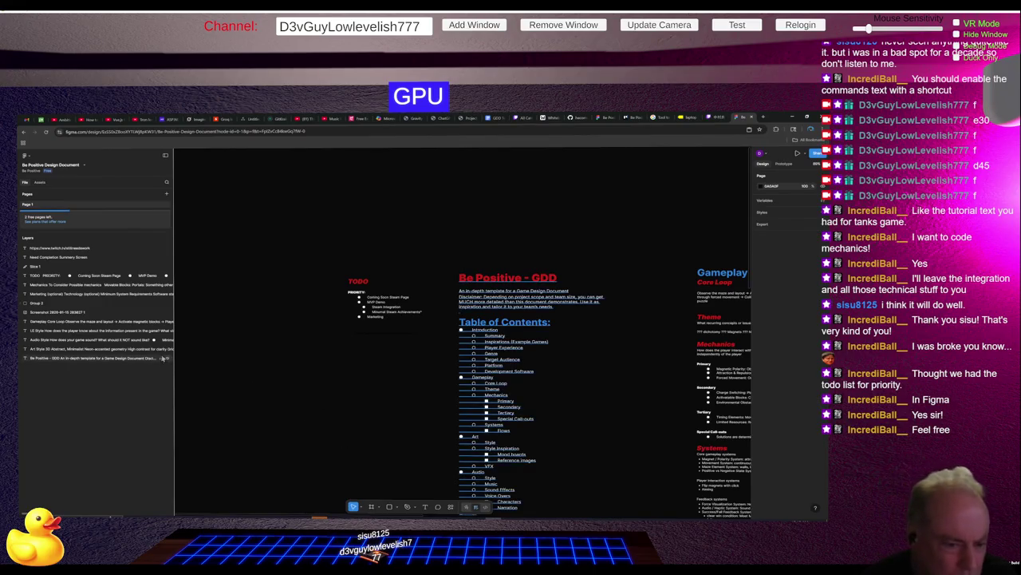
pyautogui.click(48, 265)
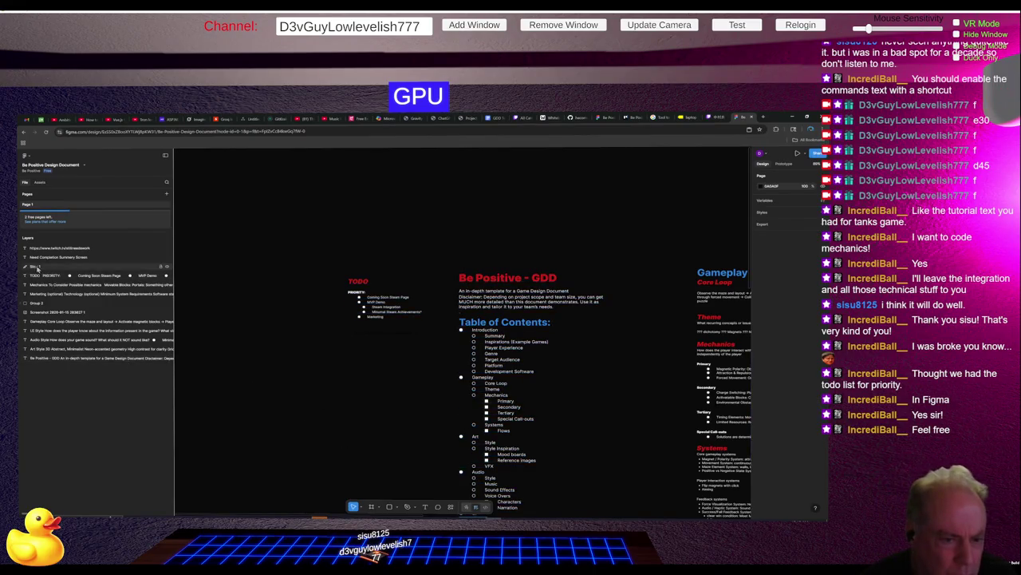
# Step: Delete the contents of the Twitch link text below the priority list
pyautogui.moveTo(302, 311)
pyautogui.mouseDown()
pyautogui.moveTo(428, 429)
pyautogui.moveTo(418, 418)
pyautogui.mouseUp()
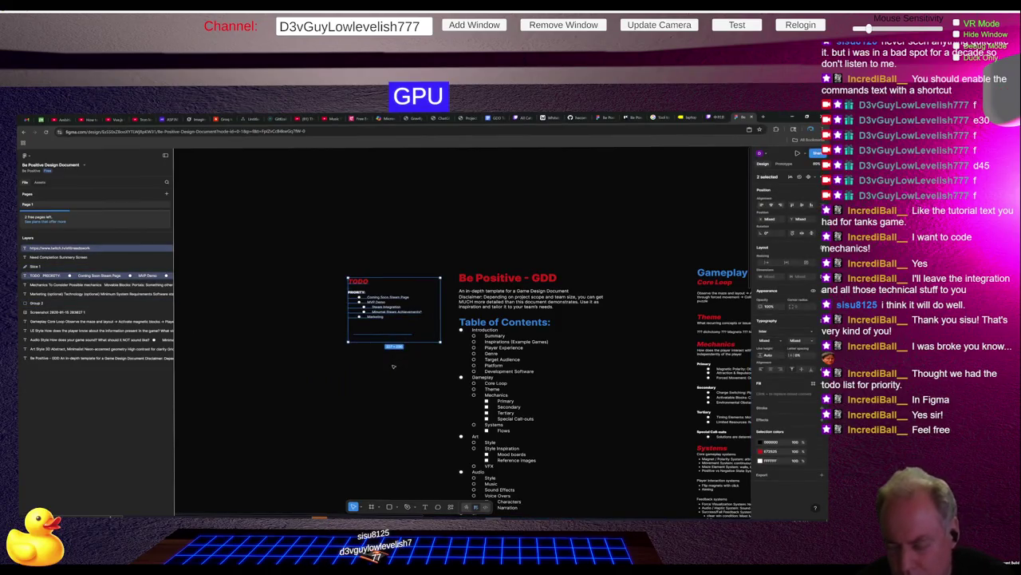
pyautogui.click(382, 341)
pyautogui.scroll(5, 383, 339)
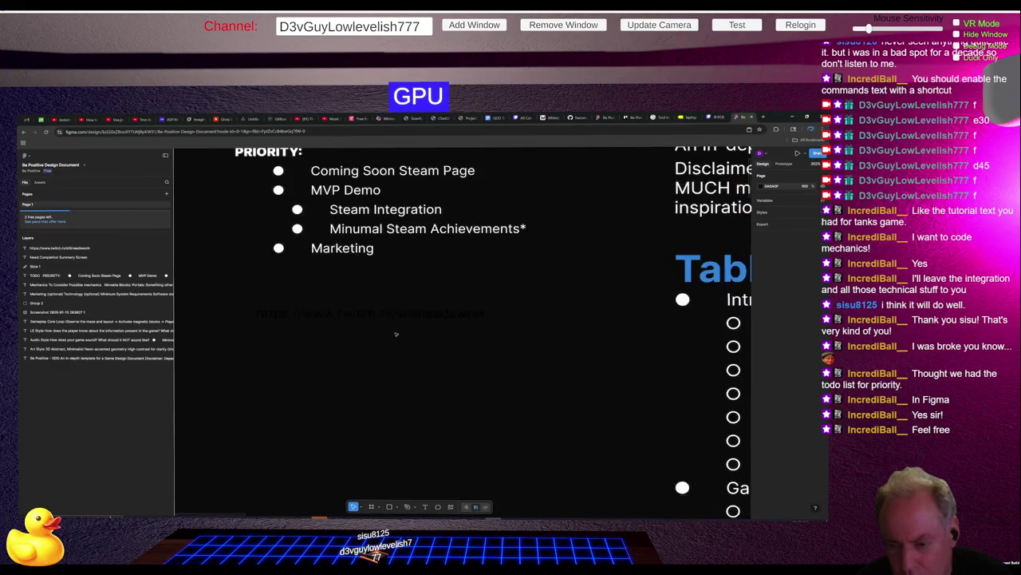
pyautogui.click(370, 318)
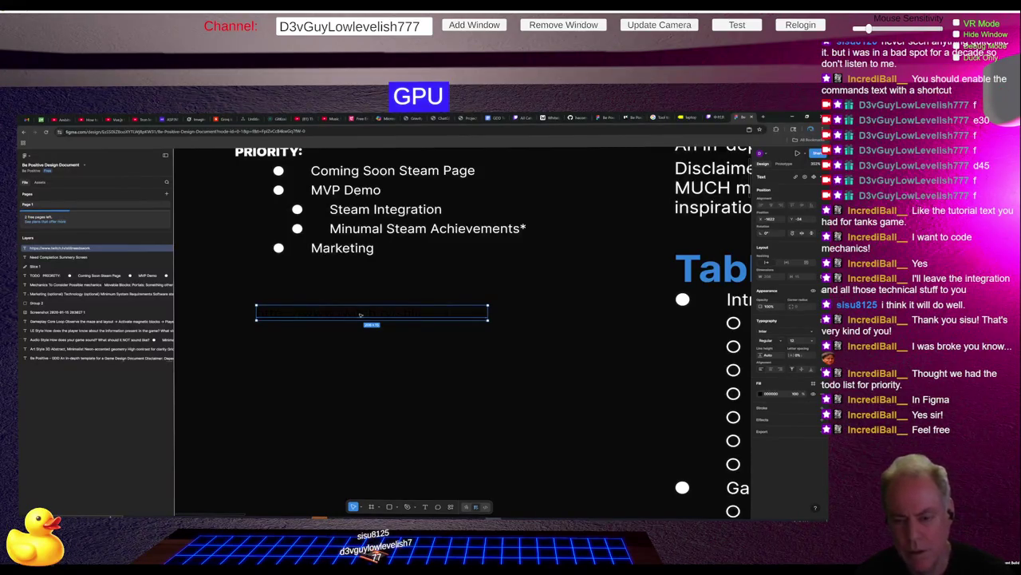
pyautogui.press('Return')
pyautogui.press('BackSpace')
# Step: Drag the TODO text box's bottom edge up so it fits the list
pyautogui.doubleClick(346, 313)
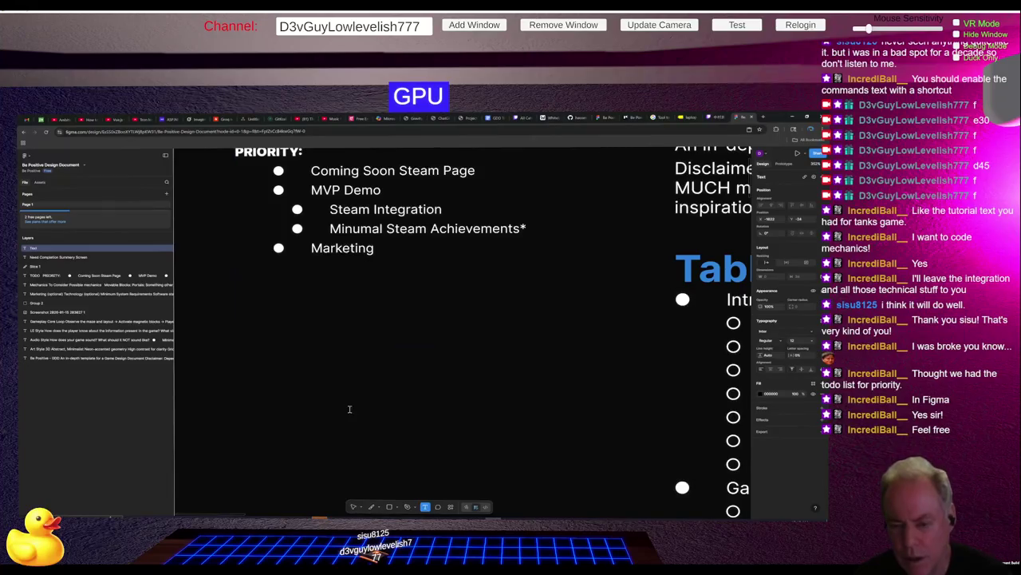
pyautogui.press('Escape')
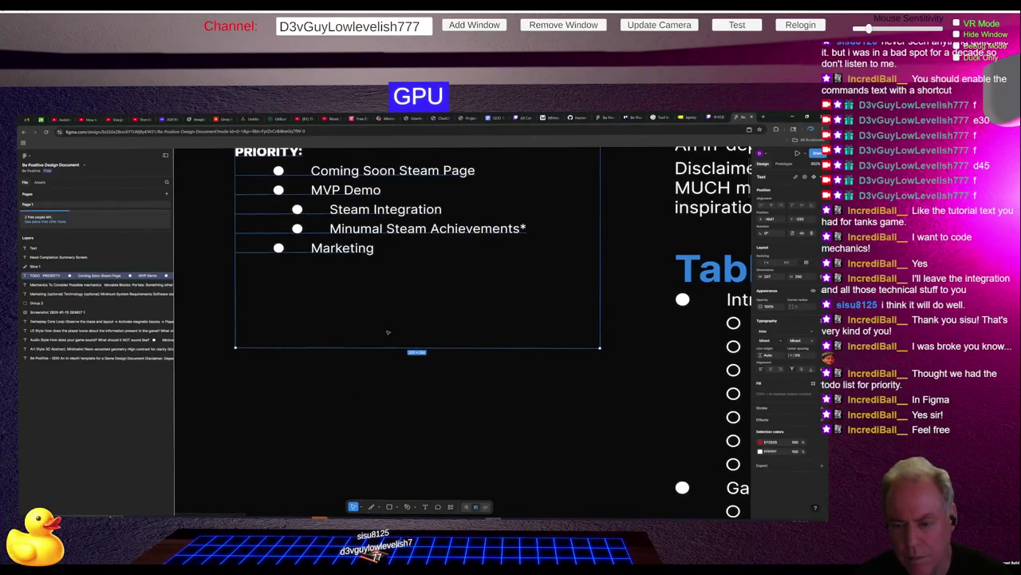
pyautogui.press('Escape')
pyautogui.moveTo(236, 271)
pyautogui.mouseDown()
pyautogui.moveTo(487, 396)
pyautogui.moveTo(552, 455)
pyautogui.mouseUp()
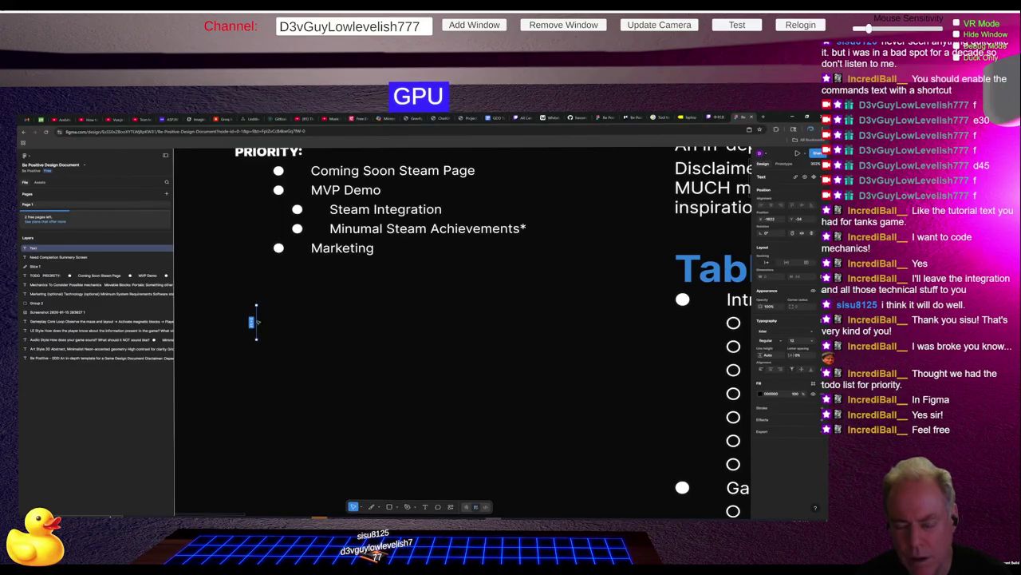
pyautogui.press('Escape')
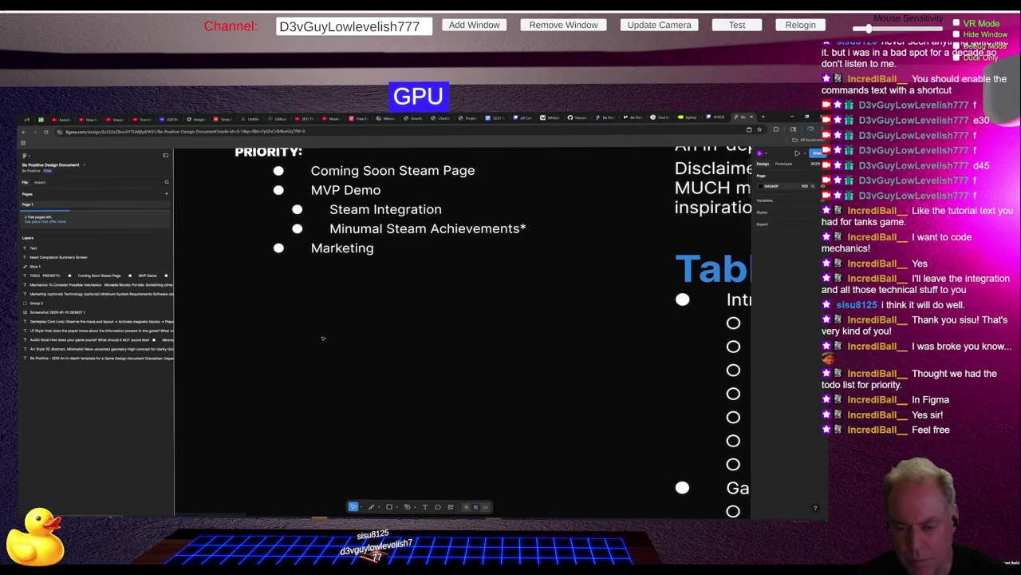
pyautogui.click(428, 336)
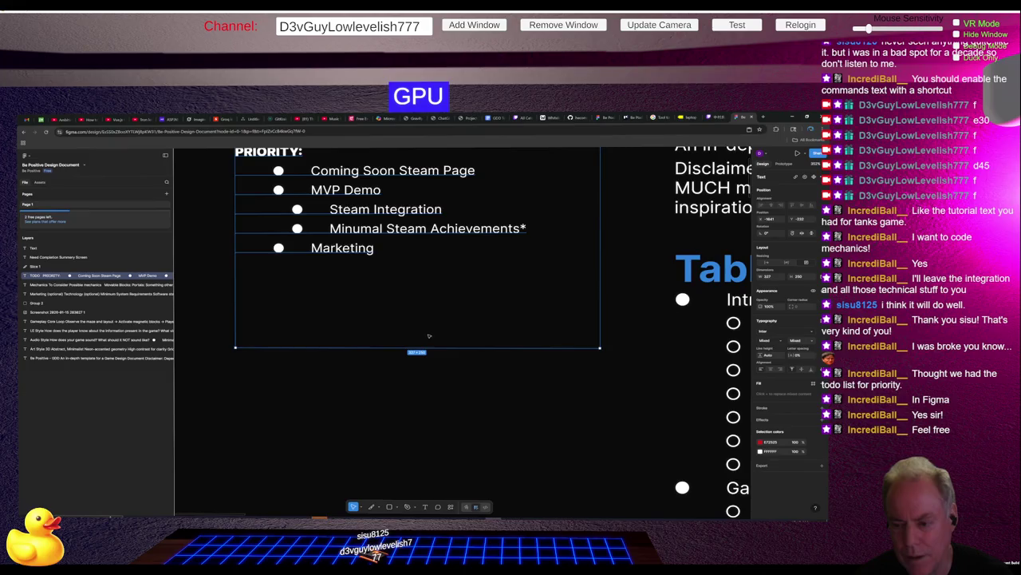
pyautogui.moveTo(438, 351); pyautogui.dragTo(438, 269)
pyautogui.click(404, 344)
# Step: Give the empty text layer a bright red FF0808 fill
pyautogui.press('t')
pyautogui.moveTo(428, 388)
pyautogui.mouseDown()
pyautogui.moveTo(226, 262)
pyautogui.moveTo(200, 277)
pyautogui.moveTo(311, 354)
pyautogui.moveTo(175, 280)
pyautogui.moveTo(239, 288)
pyautogui.mouseUp()
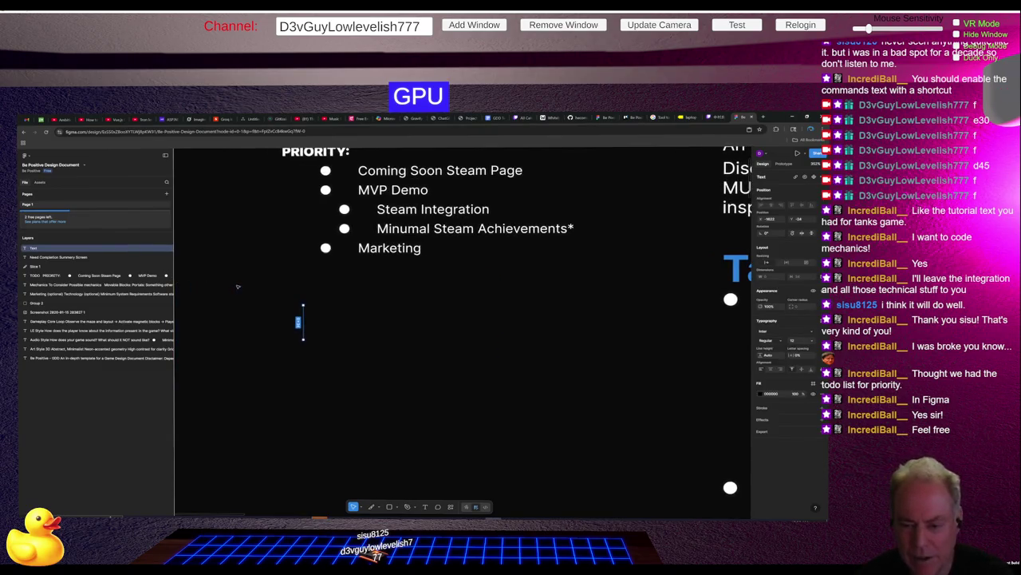
pyautogui.click(762, 394)
pyautogui.moveTo(703, 420)
pyautogui.mouseDown()
pyautogui.moveTo(691, 405)
pyautogui.moveTo(745, 404)
pyautogui.mouseUp()
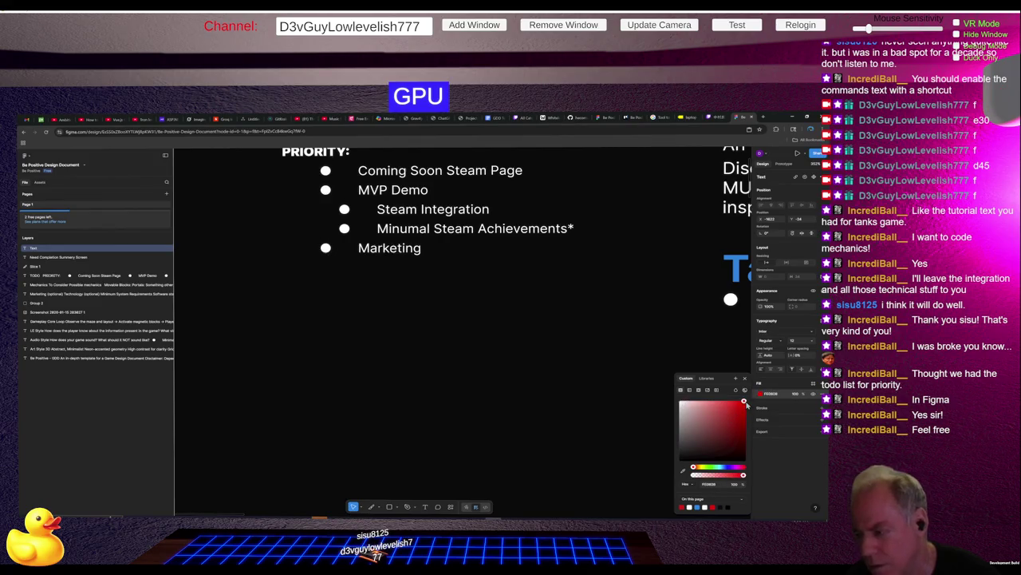
pyautogui.press('f')
pyautogui.click(247, 276)
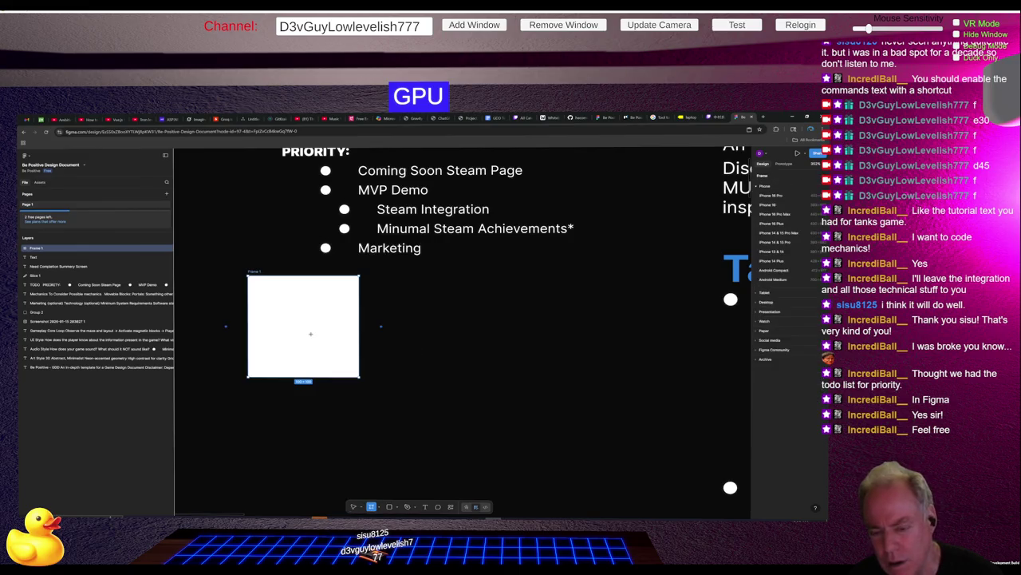
pyautogui.click(398, 335)
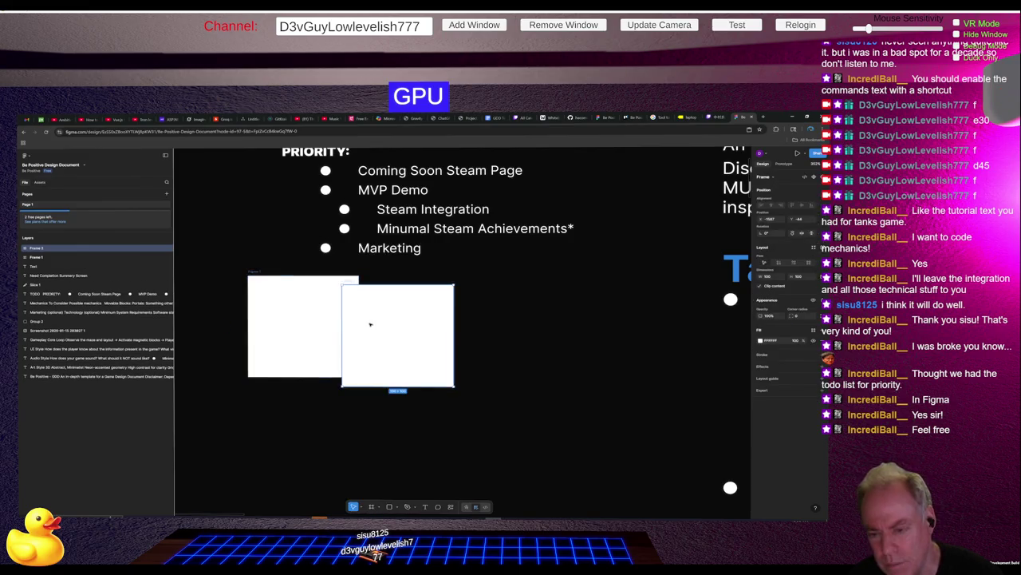
pyautogui.hotkey('ctrl', 'z')
pyautogui.hotkey('ctrl', 'z')
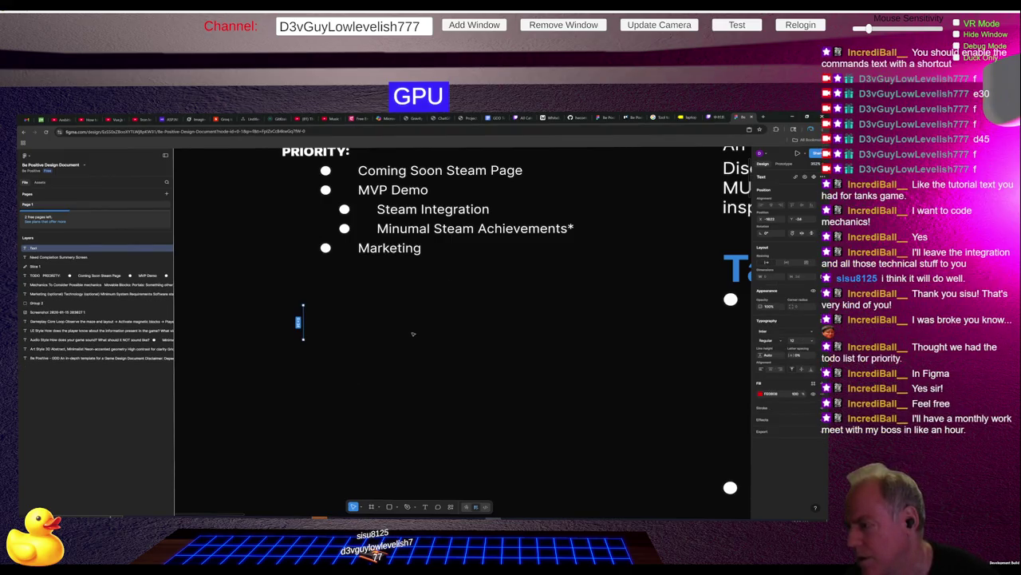
pyautogui.scroll(10, 335, 340)
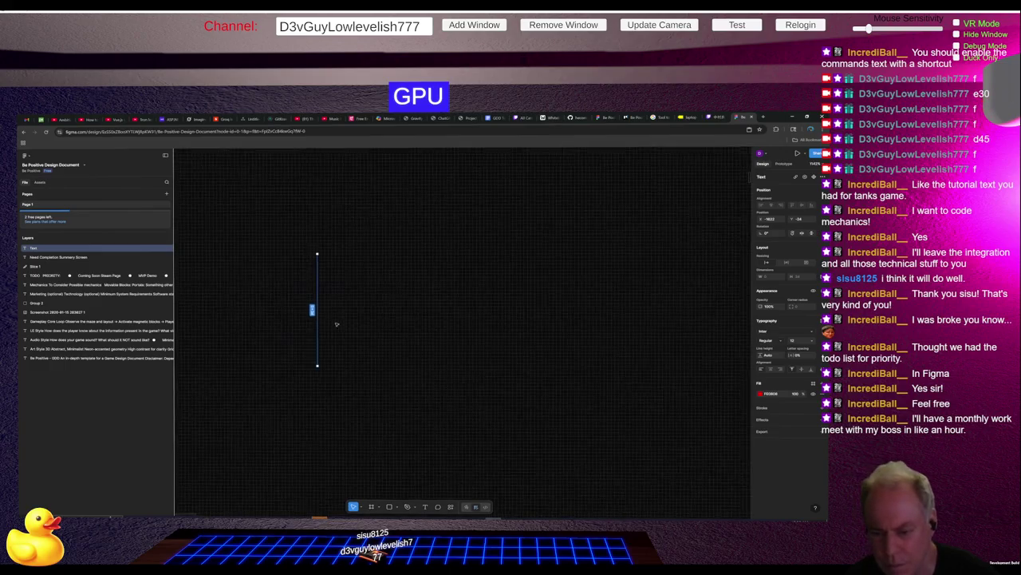
pyautogui.scroll(-3, 333, 346)
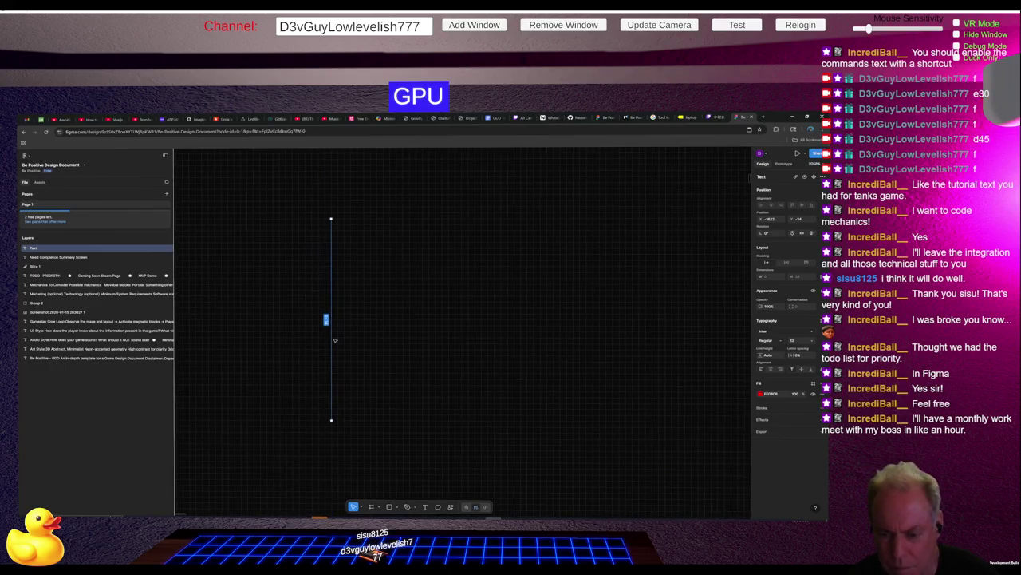
pyautogui.scroll(-2, 390, 349)
pyautogui.scroll(-5, 389, 348)
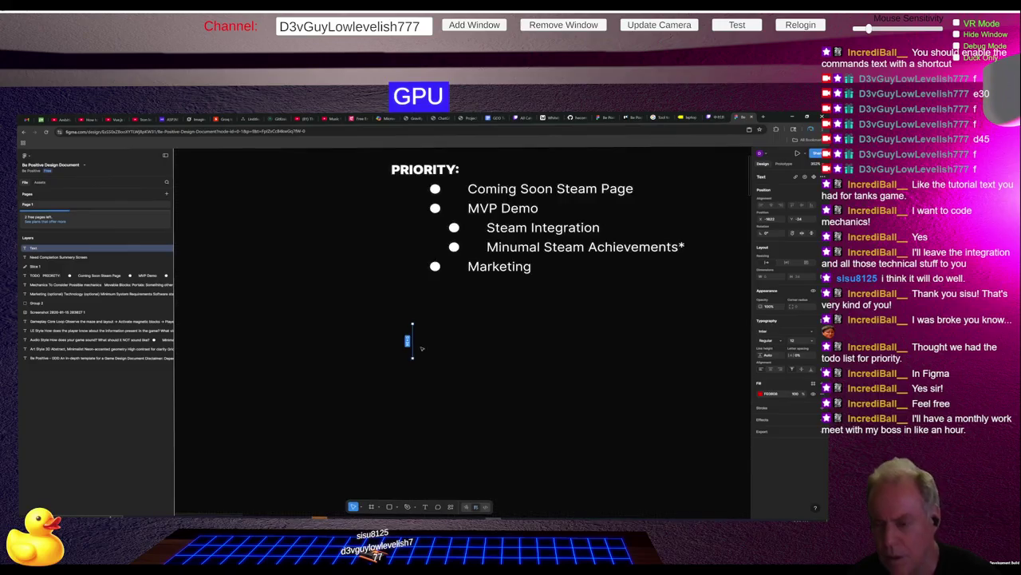
# Step: Nudge the TODO priority list slightly to the right
pyautogui.click(462, 303)
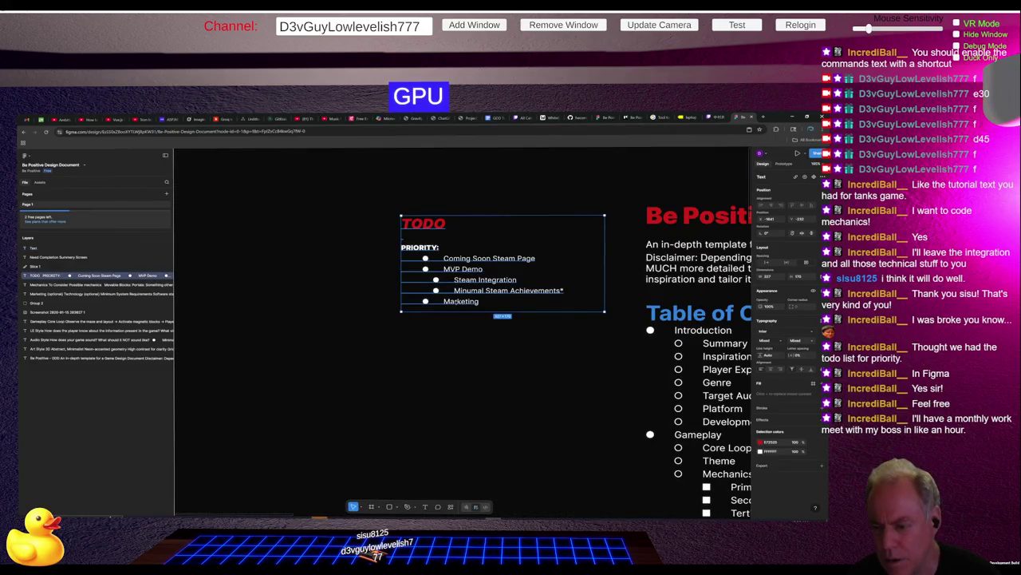
pyautogui.moveTo(481, 304); pyautogui.dragTo(484, 303)
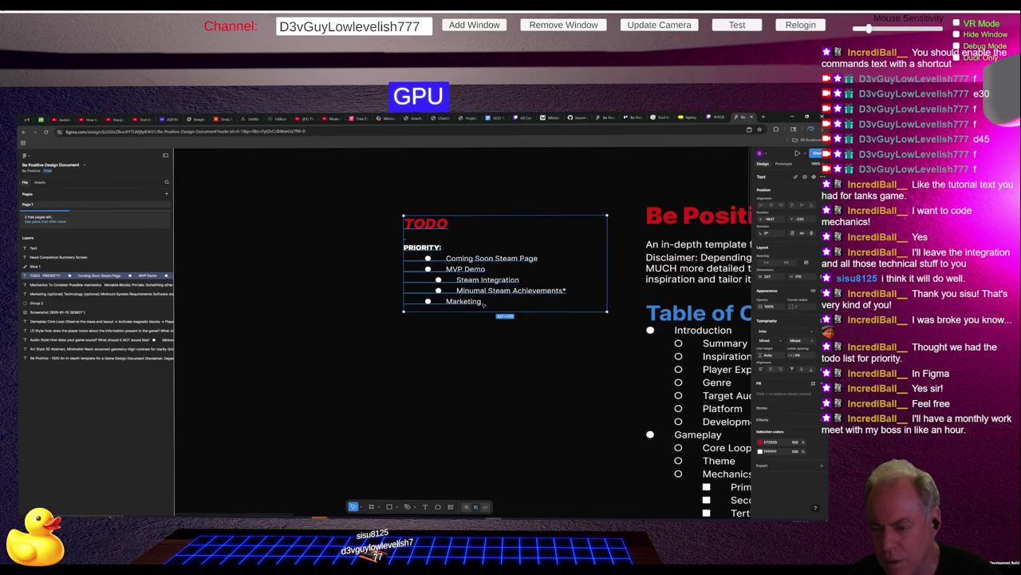
pyautogui.press('Escape')
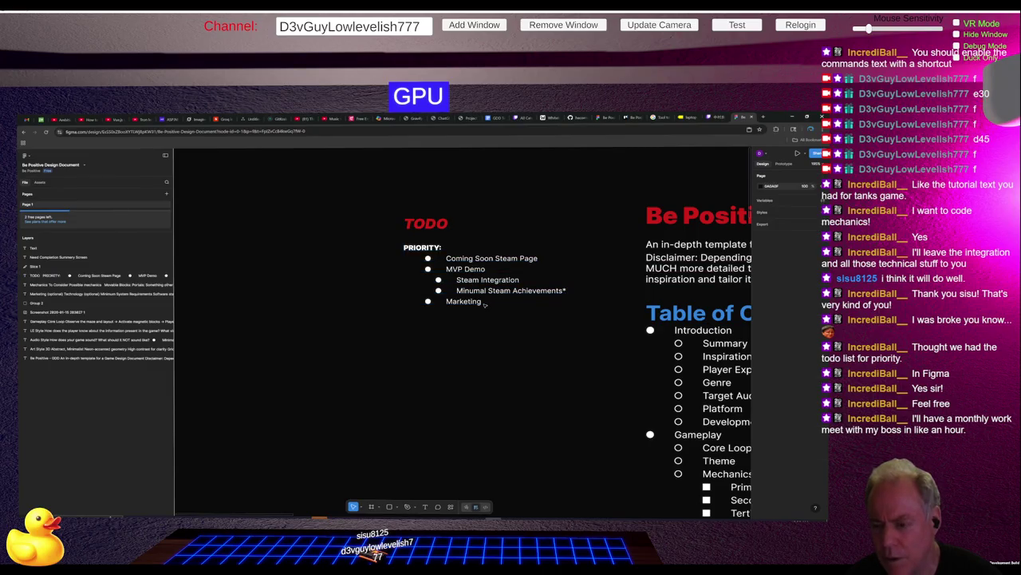
# Step: Paste the copied text over the word Marketing in the TODO list, then go to Twitch
pyautogui.doubleClick(458, 303)
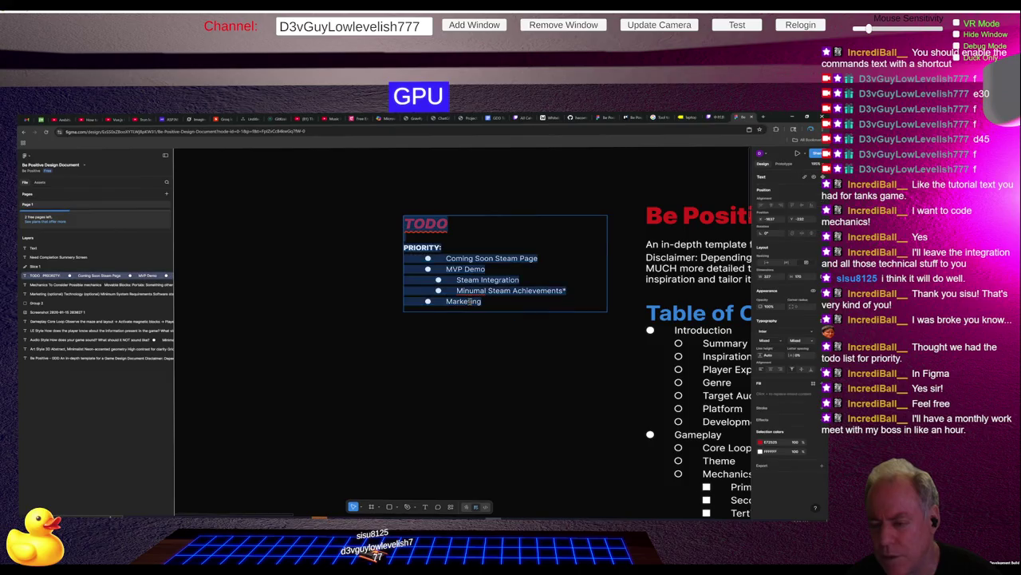
pyautogui.doubleClick(447, 300)
pyautogui.hotkey('ctrl', 'c')
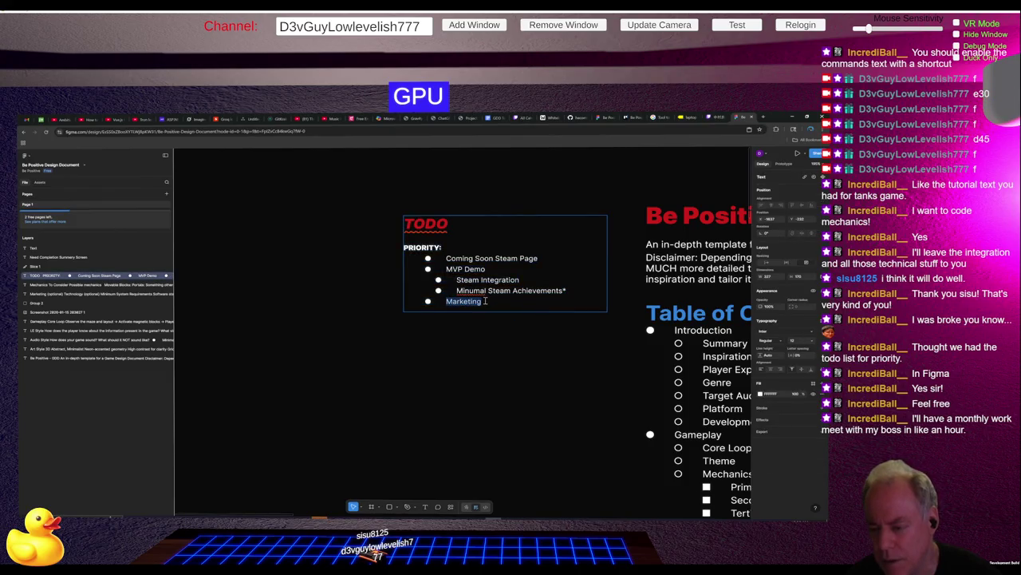
pyautogui.rightClick(403, 353)
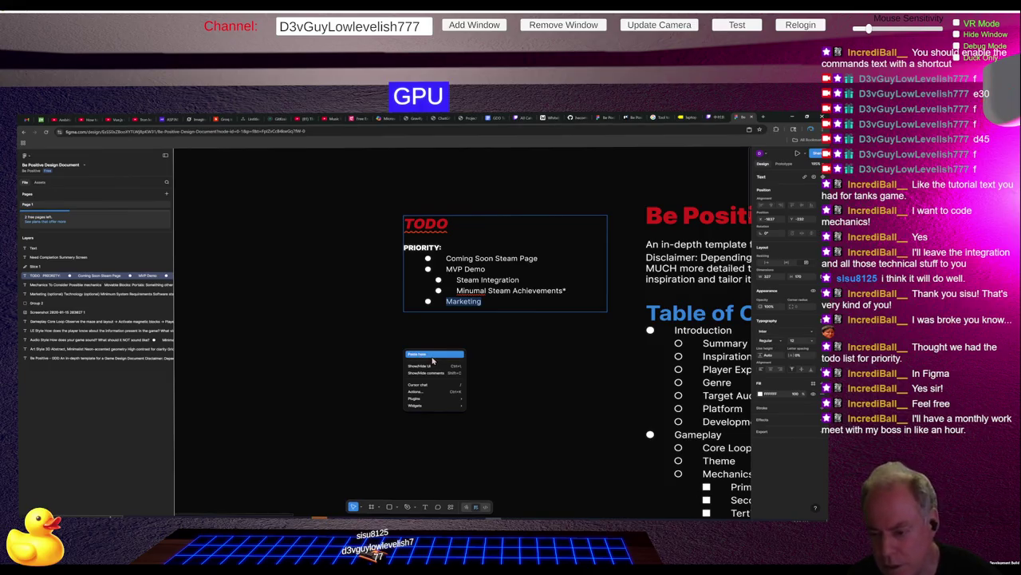
pyautogui.click(437, 354)
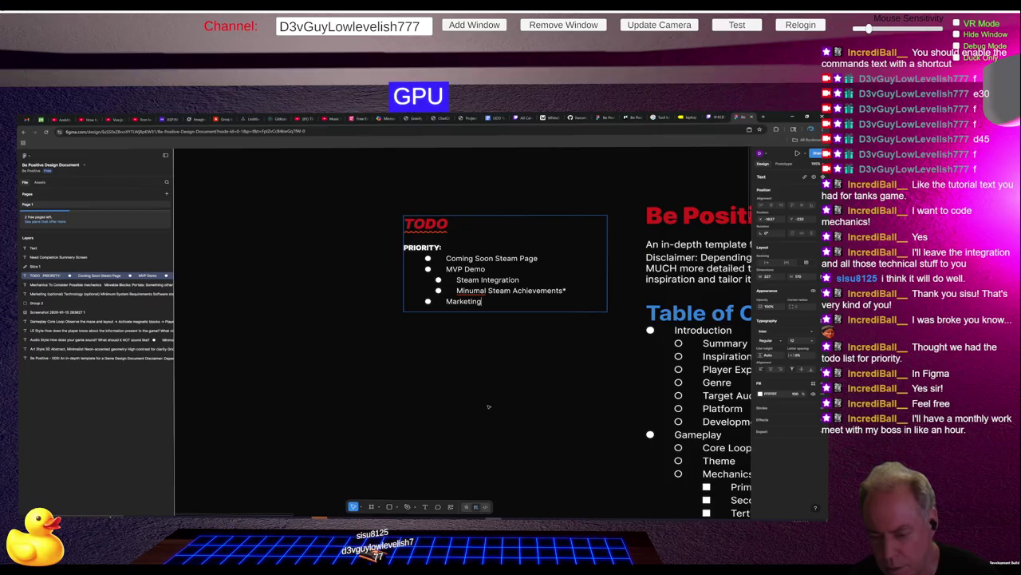
pyautogui.moveTo(290, 324); pyautogui.dragTo(603, 458)
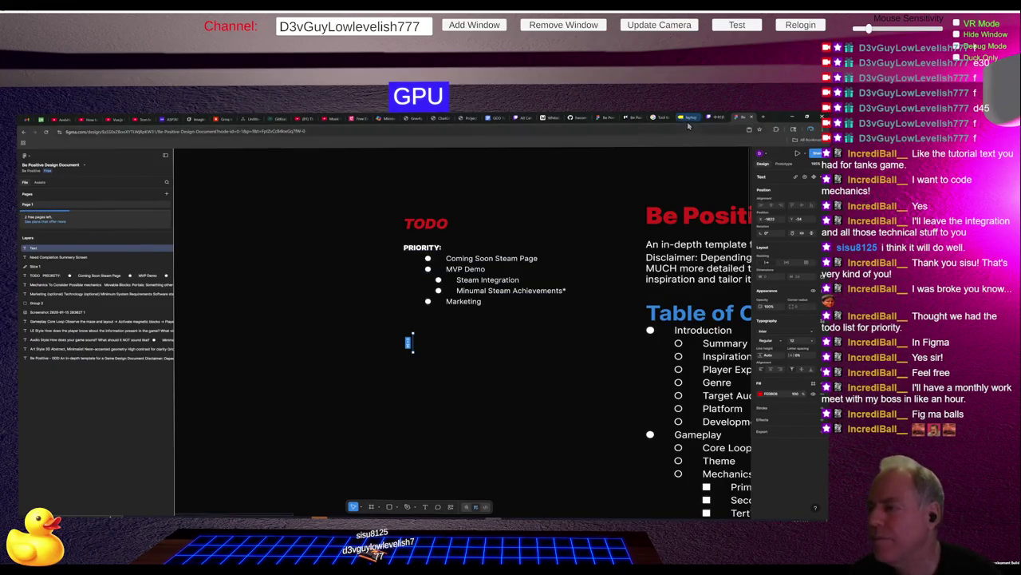
pyautogui.click(721, 118)
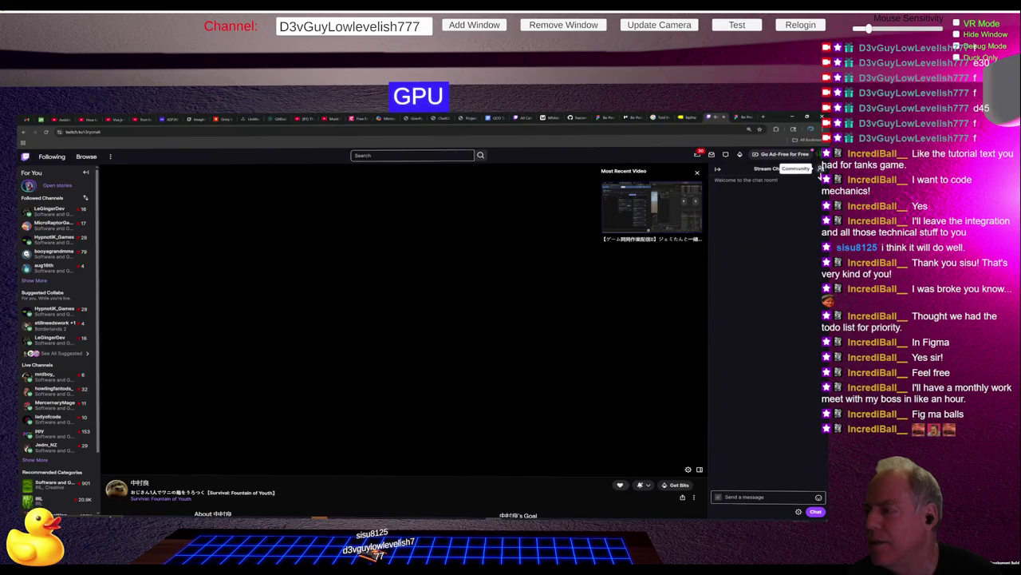
# Step: Open the Creator Dashboard from the Twitch account menu and expand Moderation
pyautogui.click(823, 156)
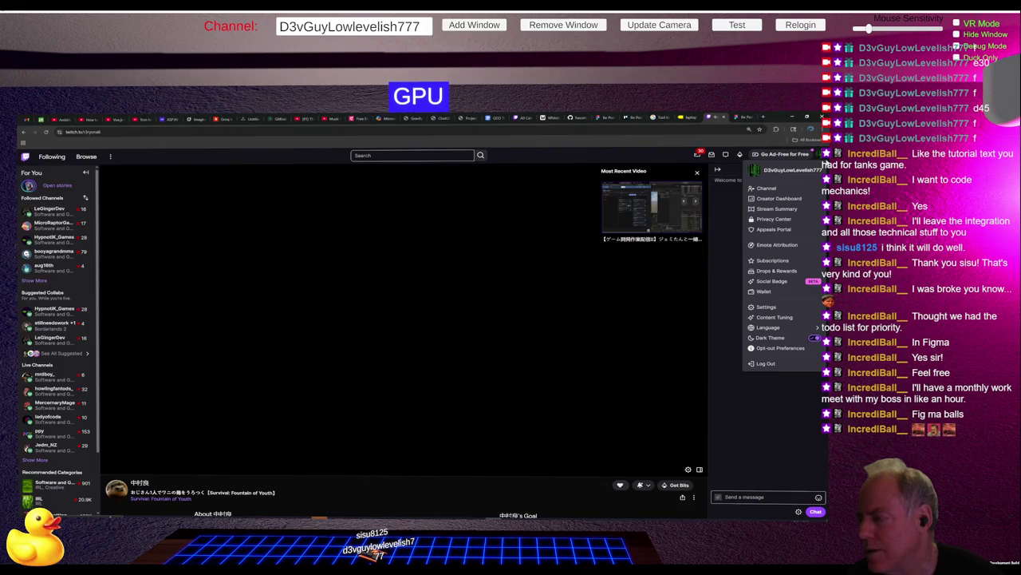
pyautogui.click(777, 198)
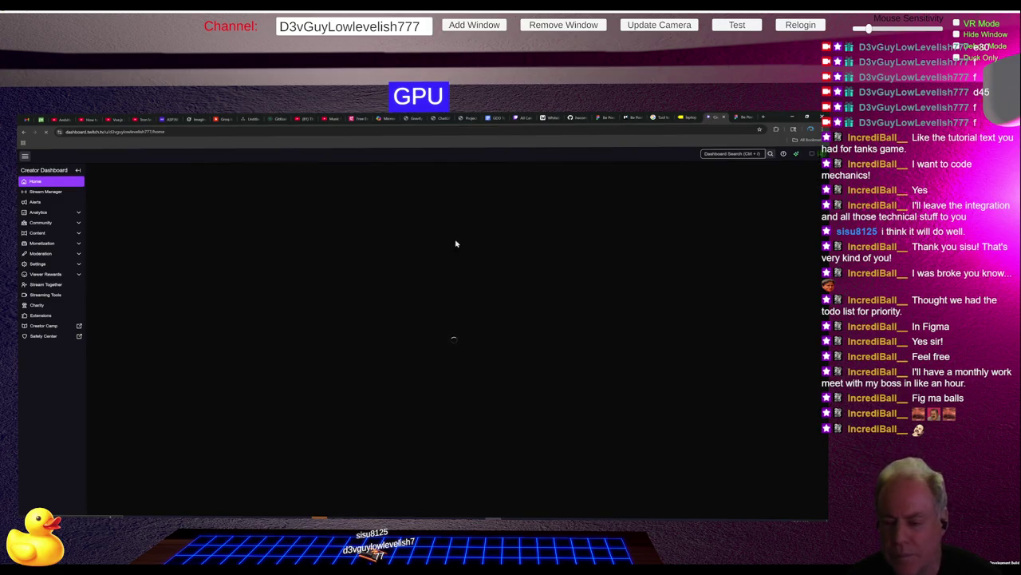
pyautogui.click(77, 256)
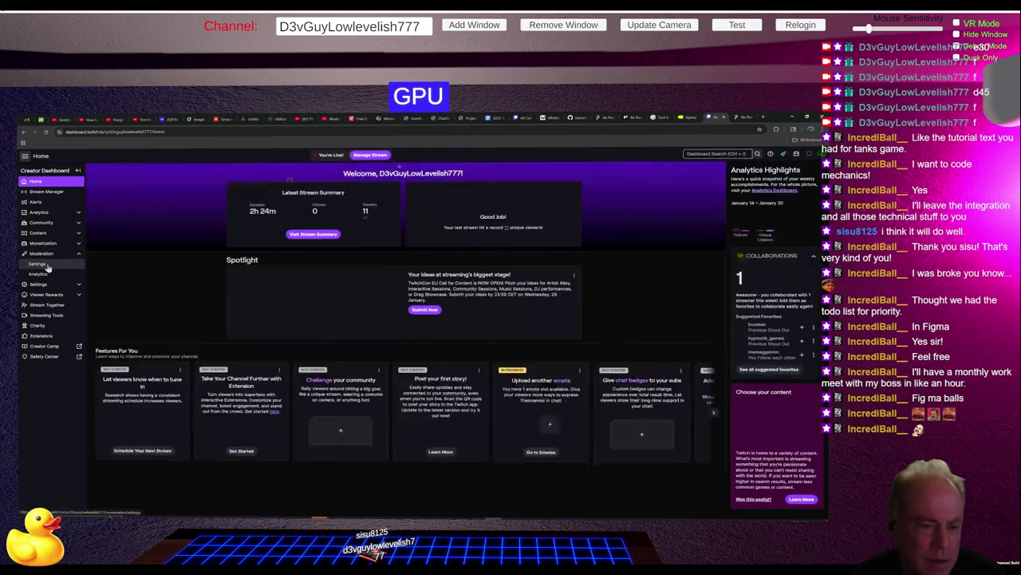
# Step: Test the message 'Fig ma balls' in Moderation Settings' Test Setting; AutoMod won't hold it
pyautogui.click(48, 266)
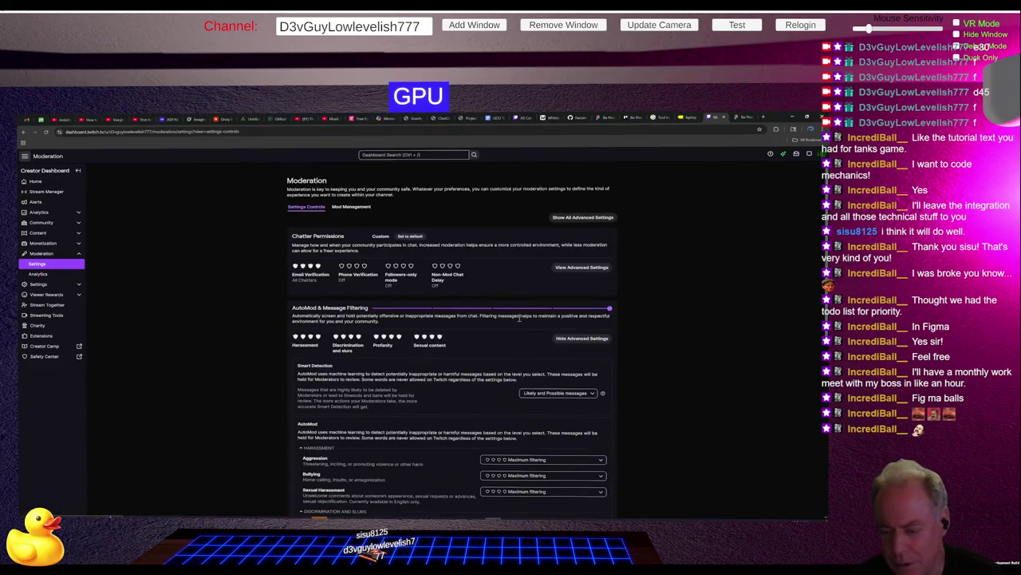
pyautogui.scroll(-8, 555, 339)
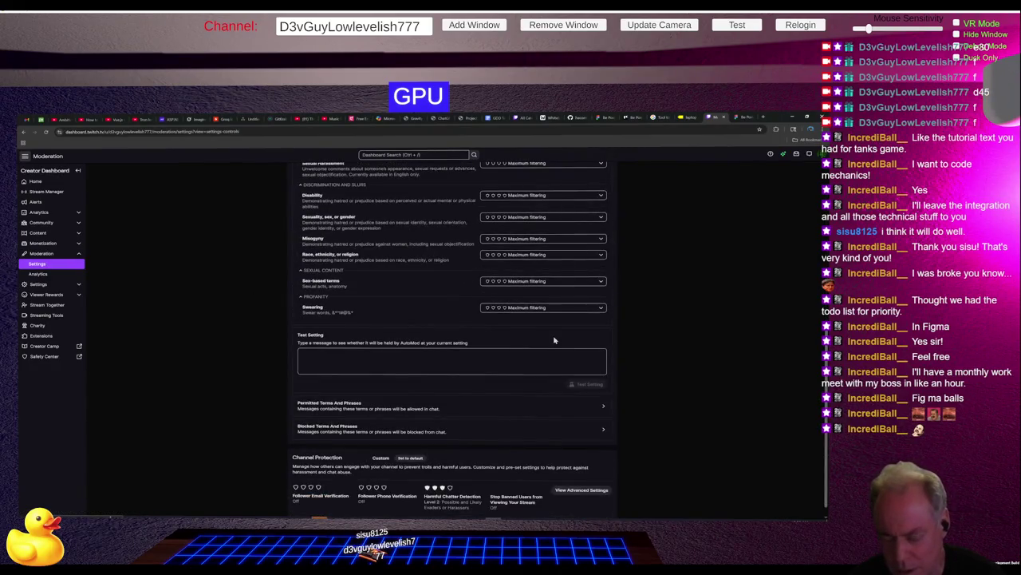
pyautogui.scroll(-1, 555, 340)
pyautogui.click(324, 345)
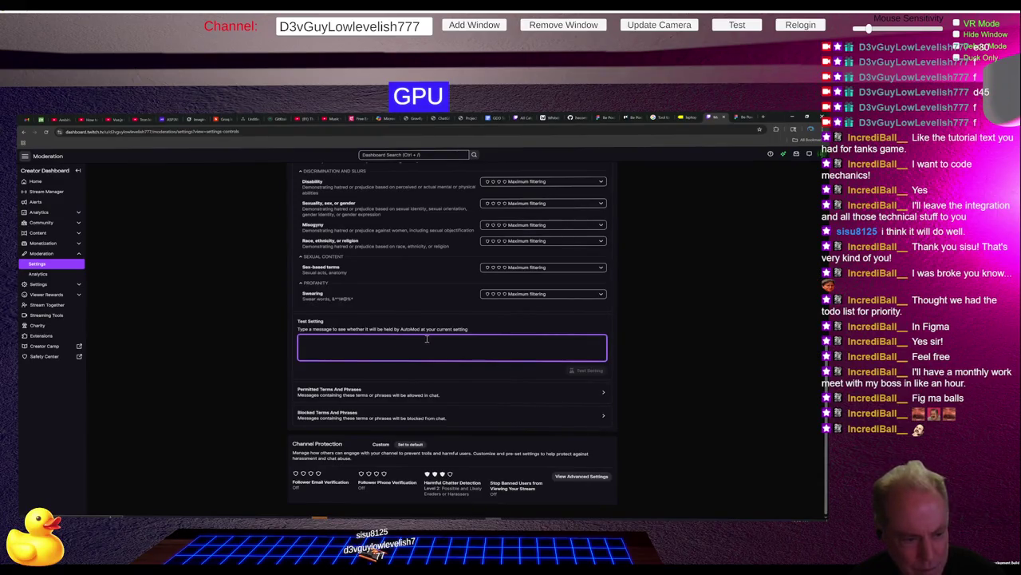
pyautogui.write('hi')
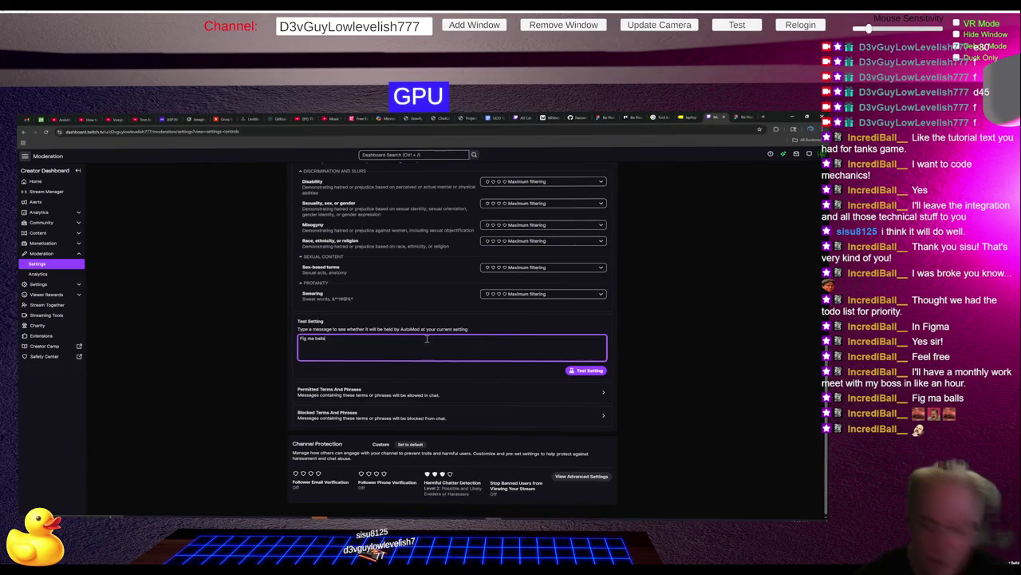
pyautogui.click(585, 371)
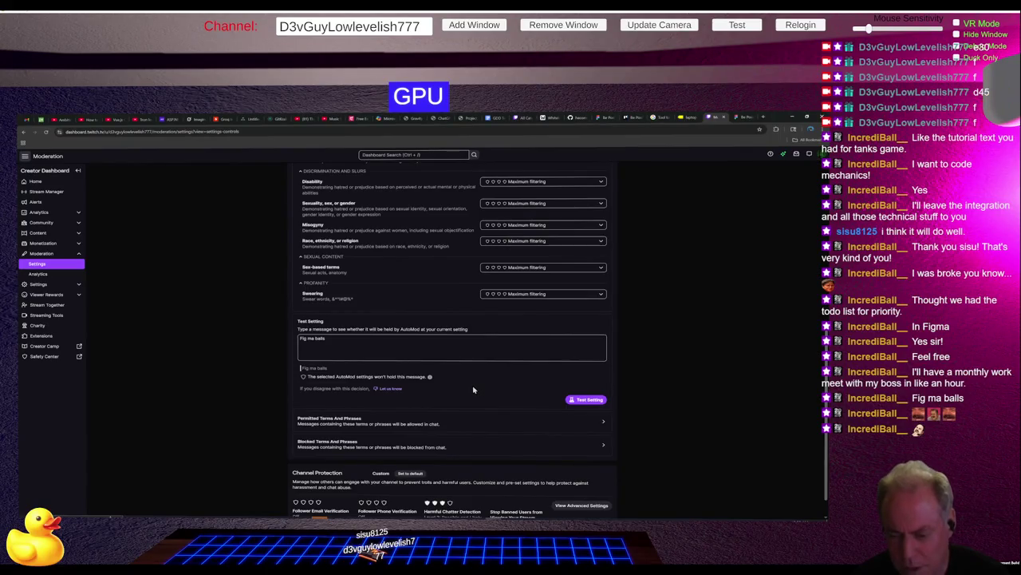
pyautogui.scroll(-1, 473, 389)
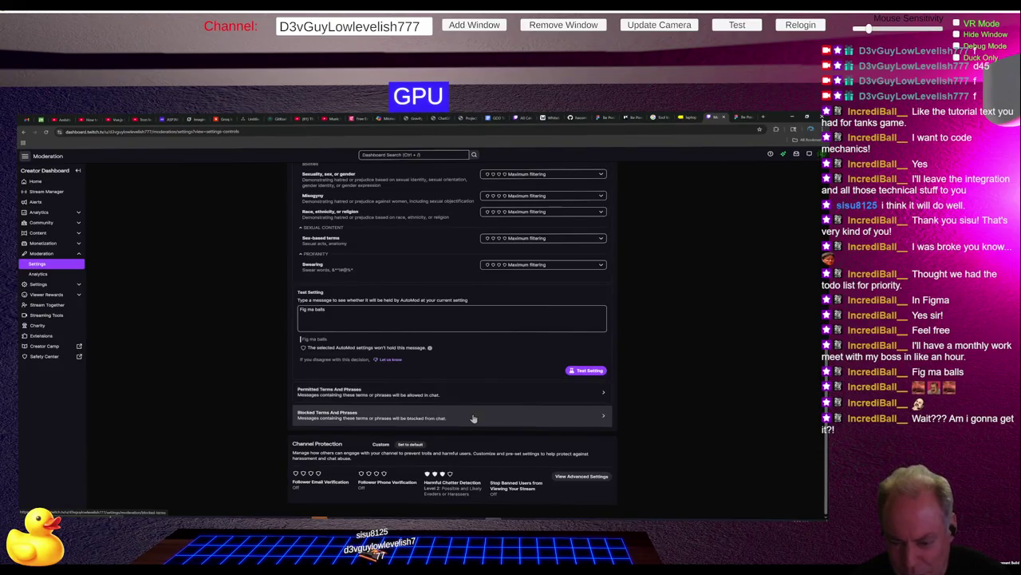
# Step: Add 'Balls' to Blocked Terms and Phrases, making two active blocked terms
pyautogui.click(474, 417)
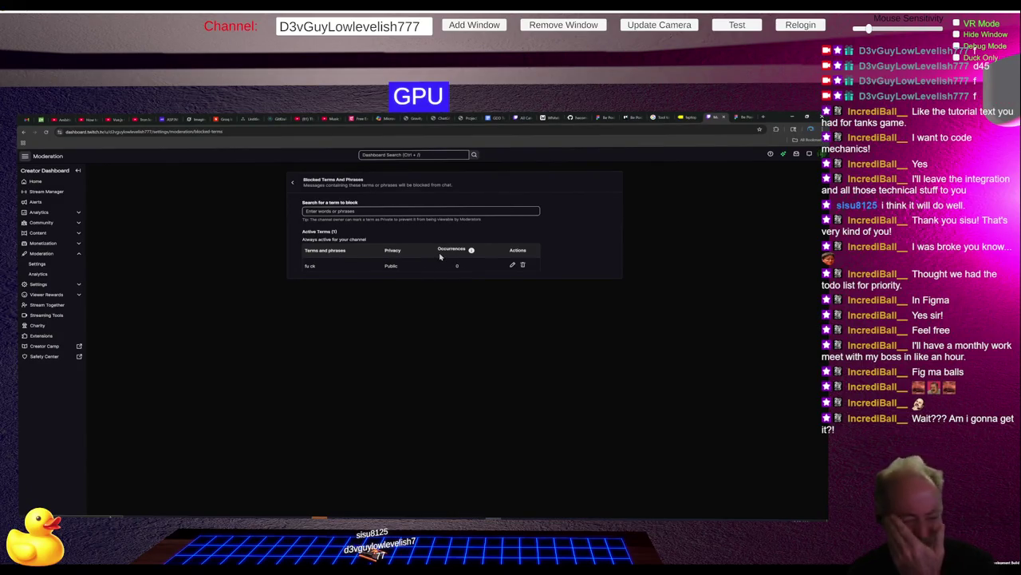
pyautogui.click(364, 211)
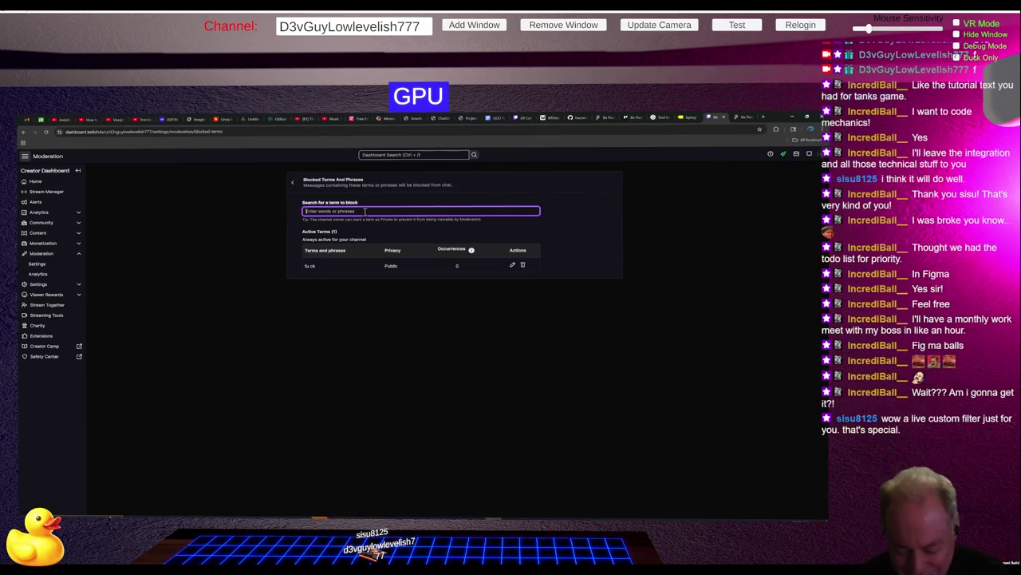
pyautogui.write('Balls')
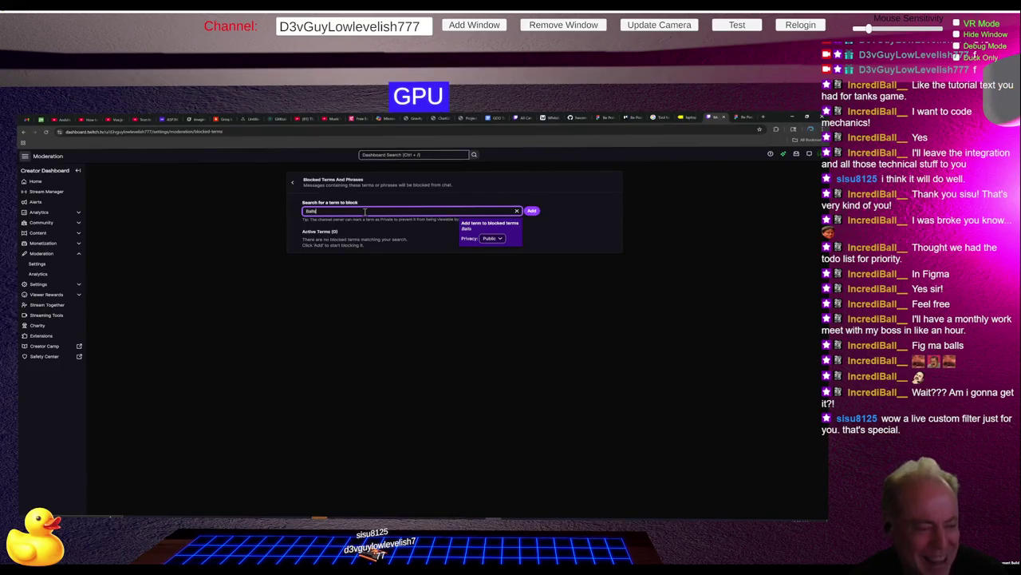
pyautogui.press('Return')
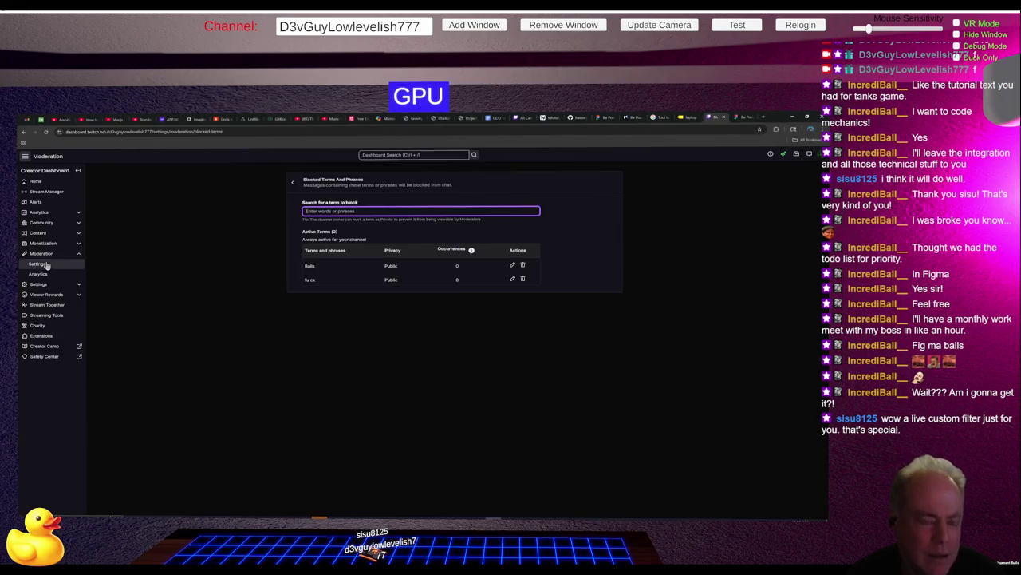
# Step: Return to the AutoMod settings, enter a test message starting 'Fi', and run the test
pyautogui.click(292, 182)
pyautogui.scroll(-2, 557, 368)
pyautogui.scroll(-3, 557, 368)
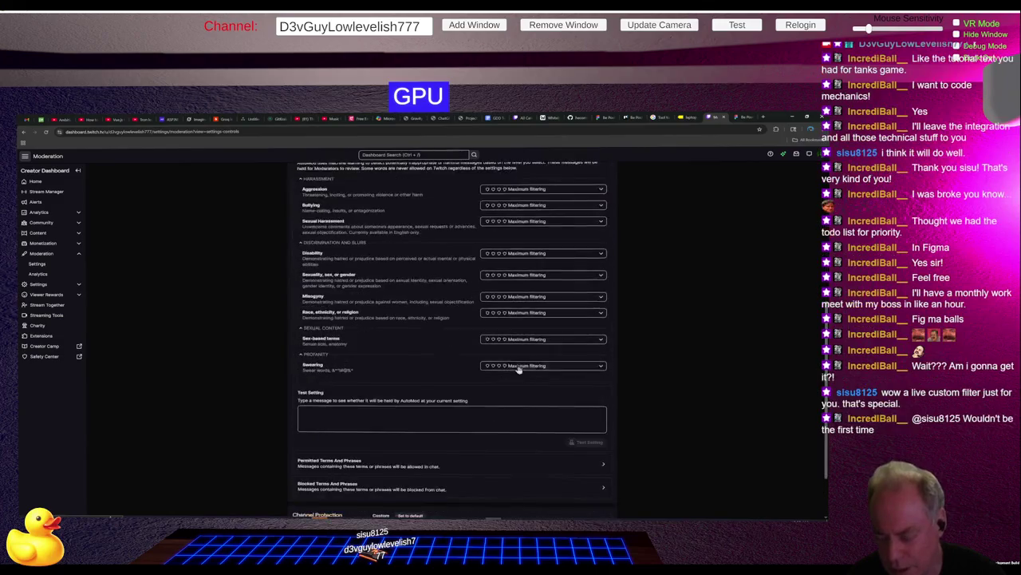
pyautogui.click(352, 356)
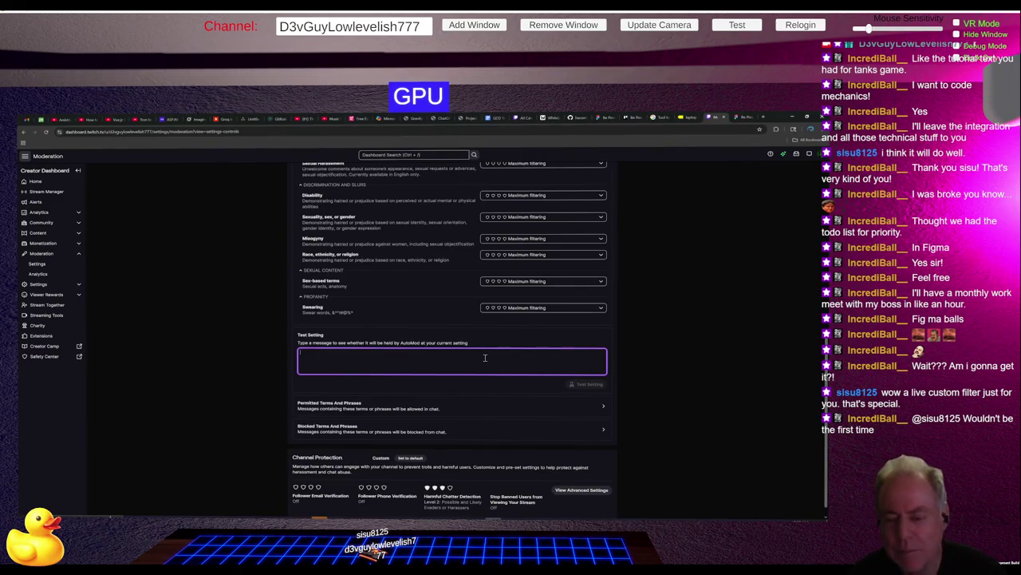
pyautogui.write('Fig ma balls')
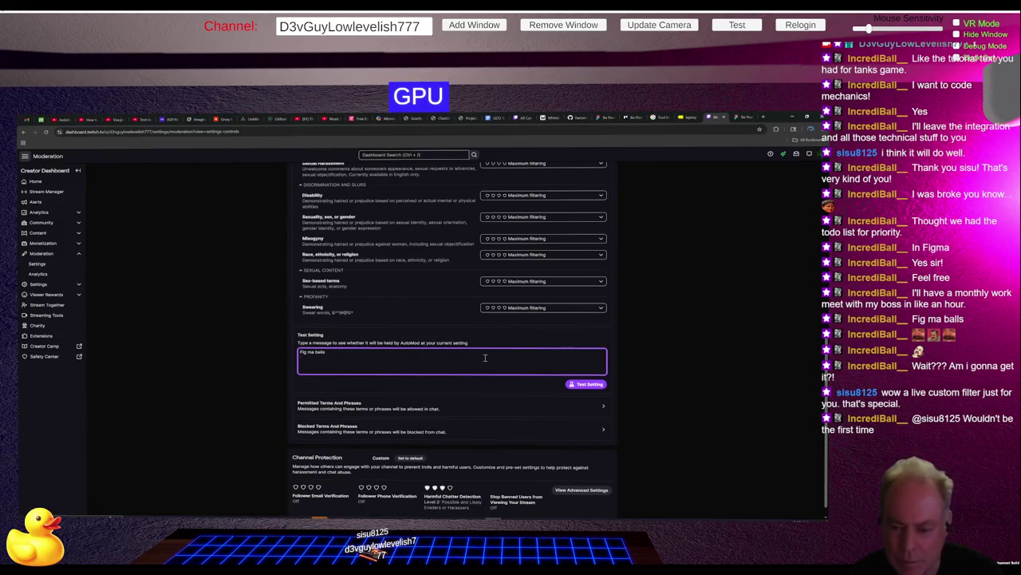
pyautogui.click(600, 386)
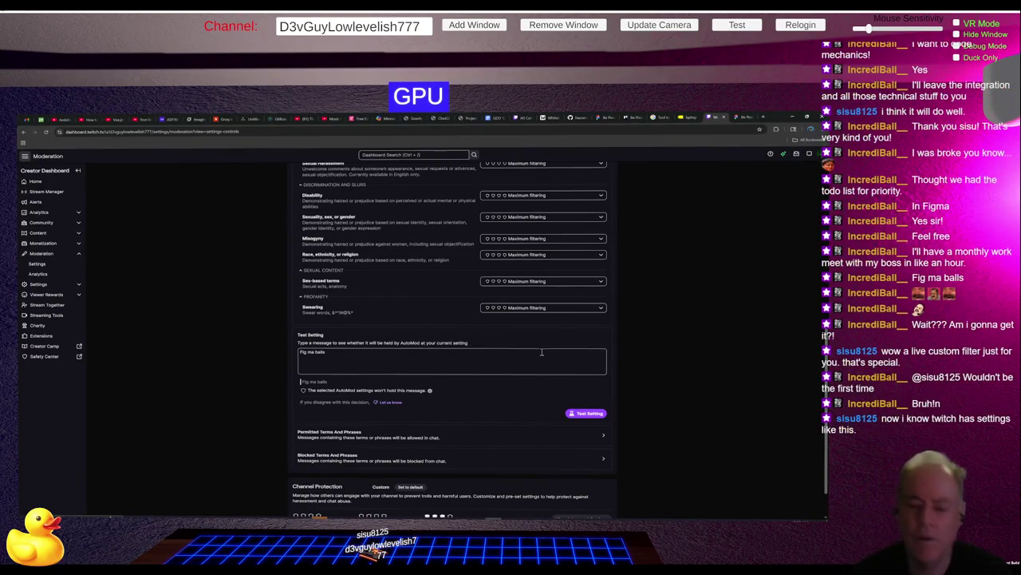
# Step: Edit the test message to 'Fig ma Balls' and re-run the AutoMod test
pyautogui.click(363, 354)
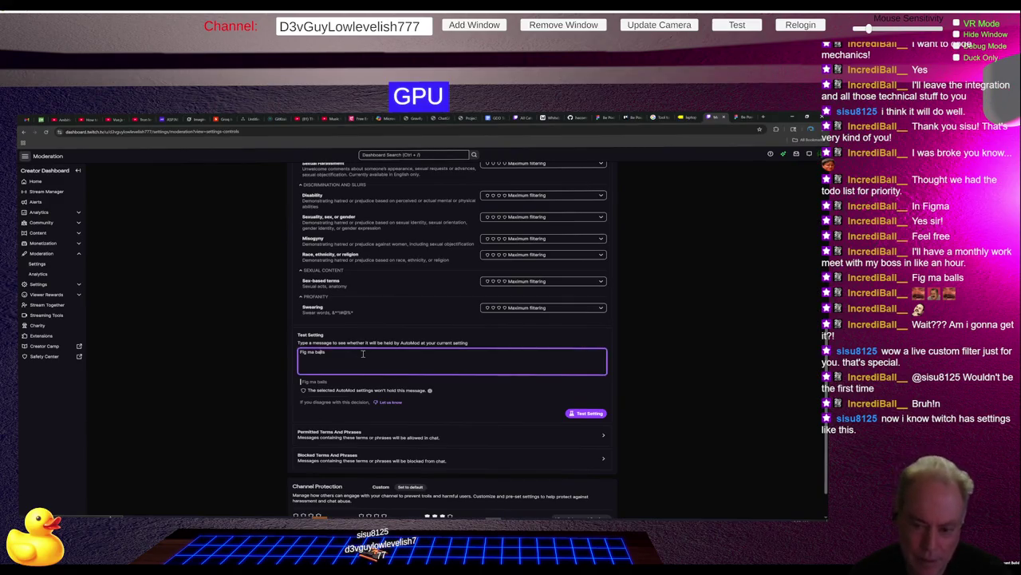
pyautogui.press('BackSpace')
pyautogui.press('BackSpace')
pyautogui.press('BackSpace')
pyautogui.write('Balls')
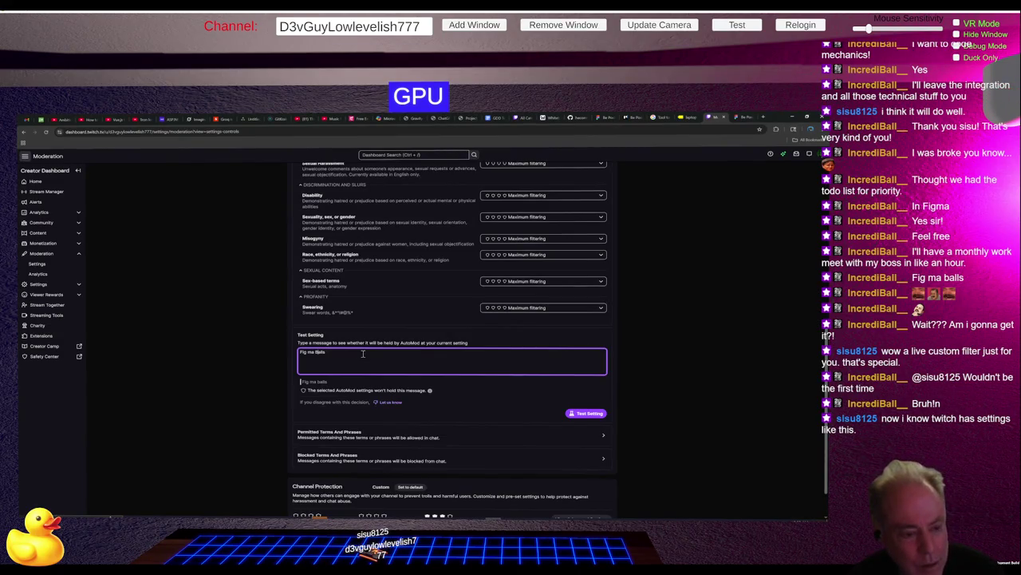
pyautogui.press('Return')
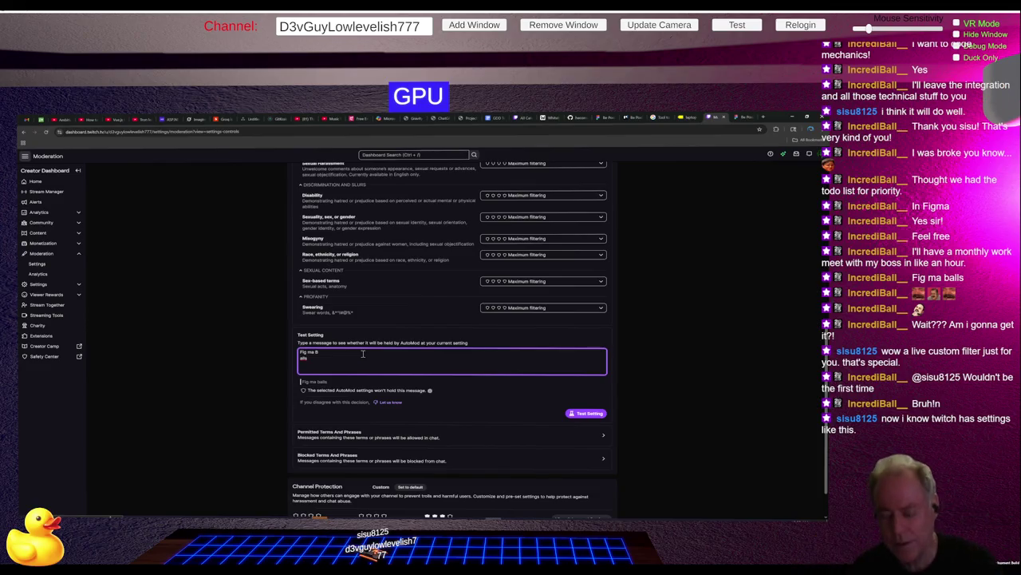
pyautogui.write('B')
pyautogui.press('BackSpace')
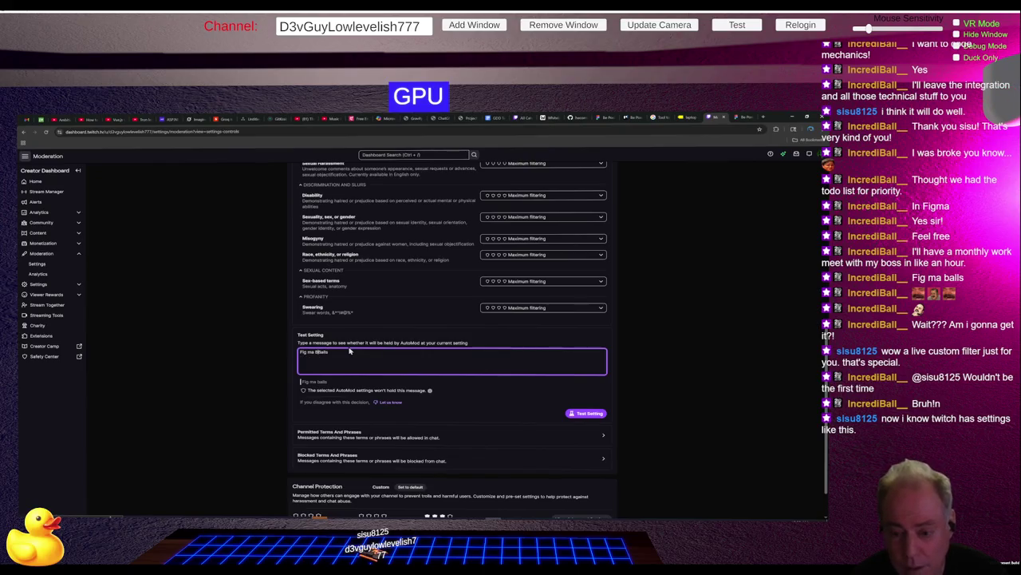
pyautogui.press('BackSpace')
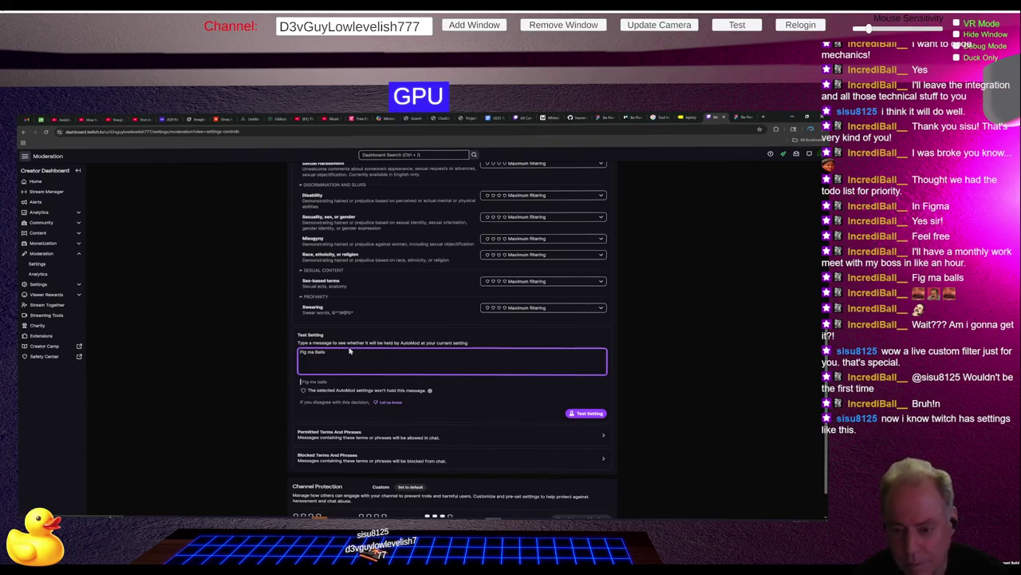
pyautogui.click(581, 412)
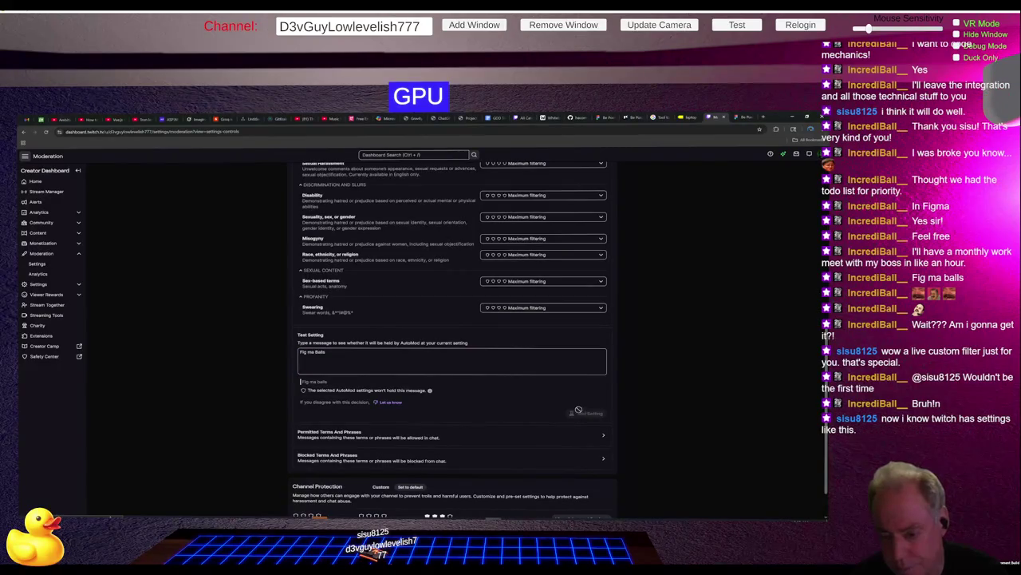
# Step: Replace the 'Fig ma balls' test message with the new text 'Fibal' and run the AutoMod check
pyautogui.scroll(-1, 522, 423)
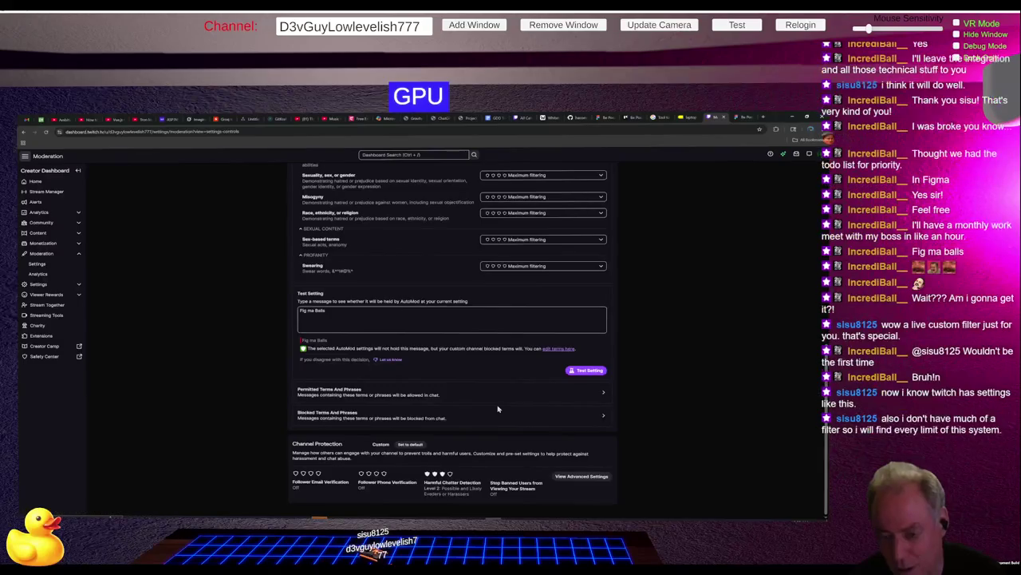
pyautogui.scroll(1, 498, 410)
pyautogui.scroll(-1, 498, 408)
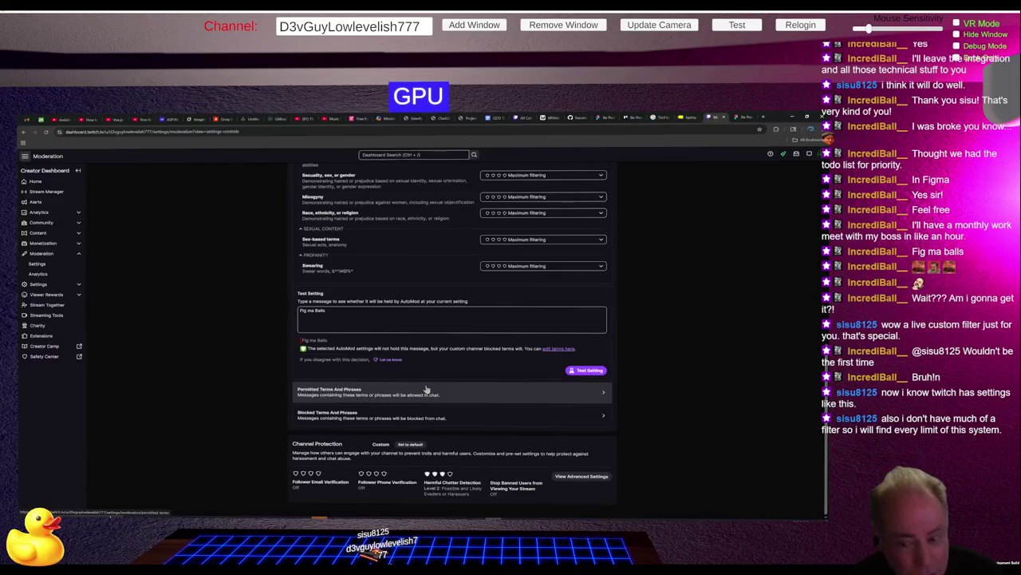
pyautogui.click(369, 318)
pyautogui.hotkey('ctrl', 'shift', 'Left')
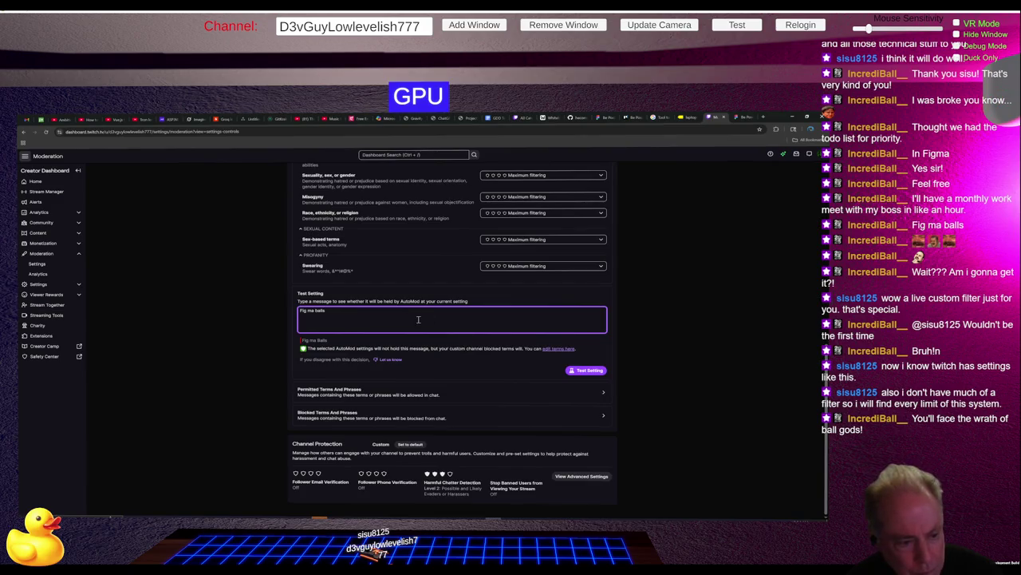
pyautogui.moveTo(344, 316); pyautogui.dragTo(295, 309)
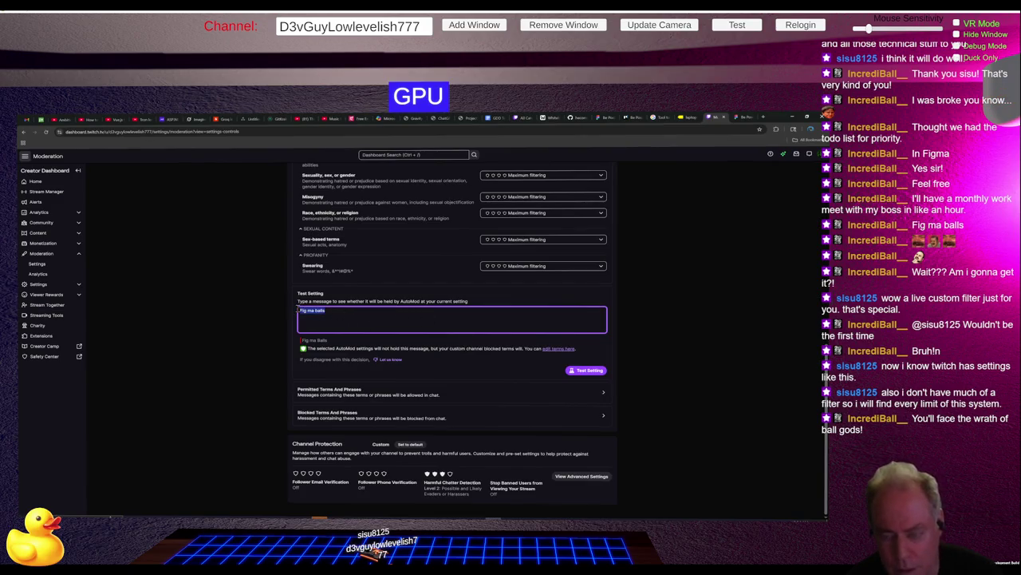
pyautogui.write('Fi')
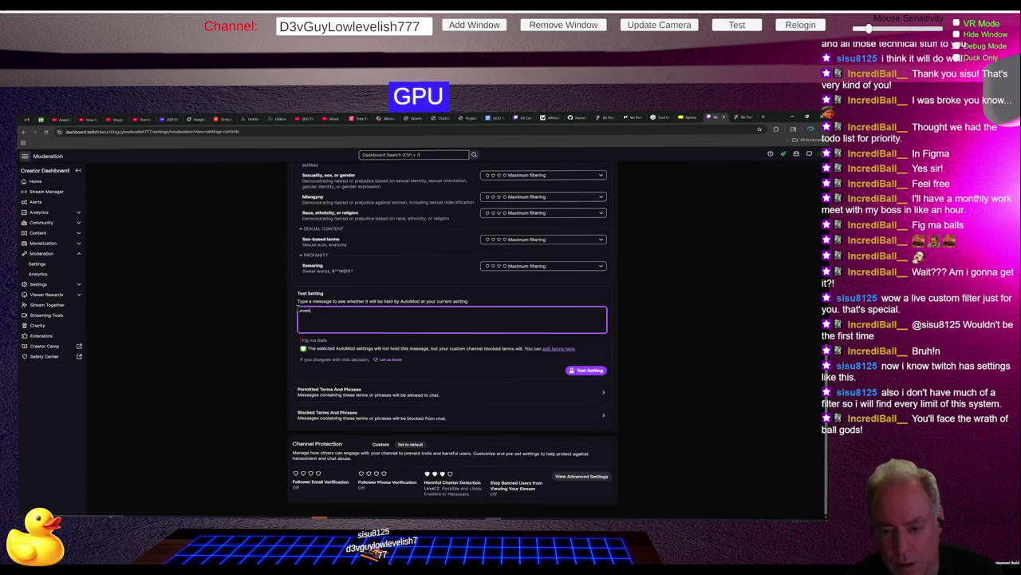
pyautogui.write('balls')
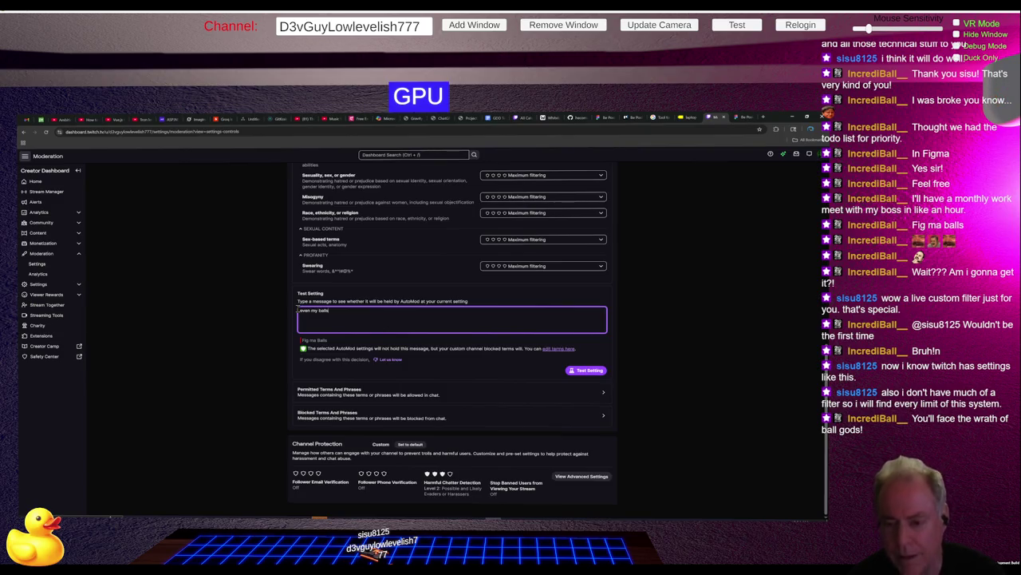
pyautogui.click(583, 371)
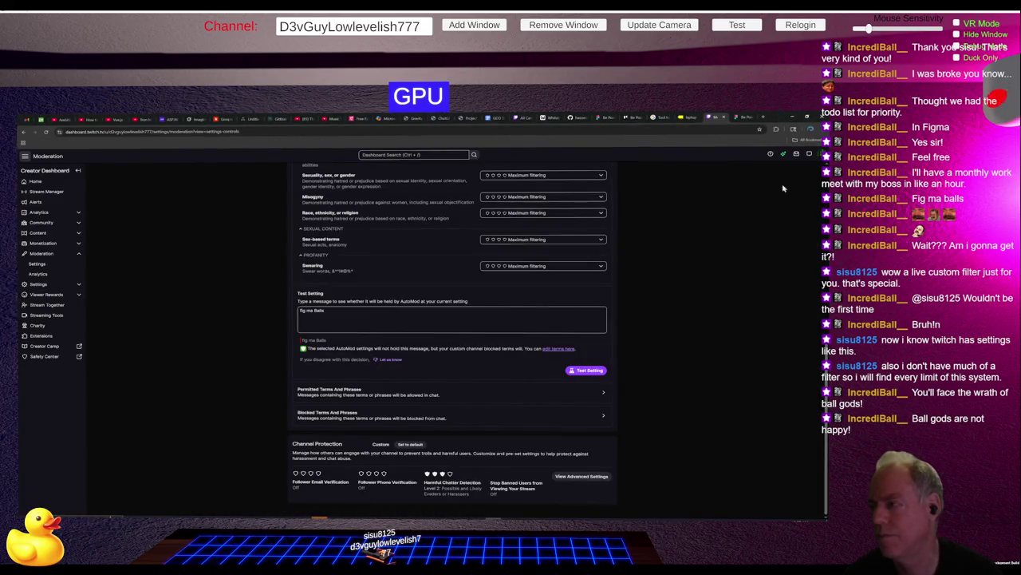
# Step: Load the Maps Static API documentation in a new tab, browse it, then return to Twitch
pyautogui.click(764, 118)
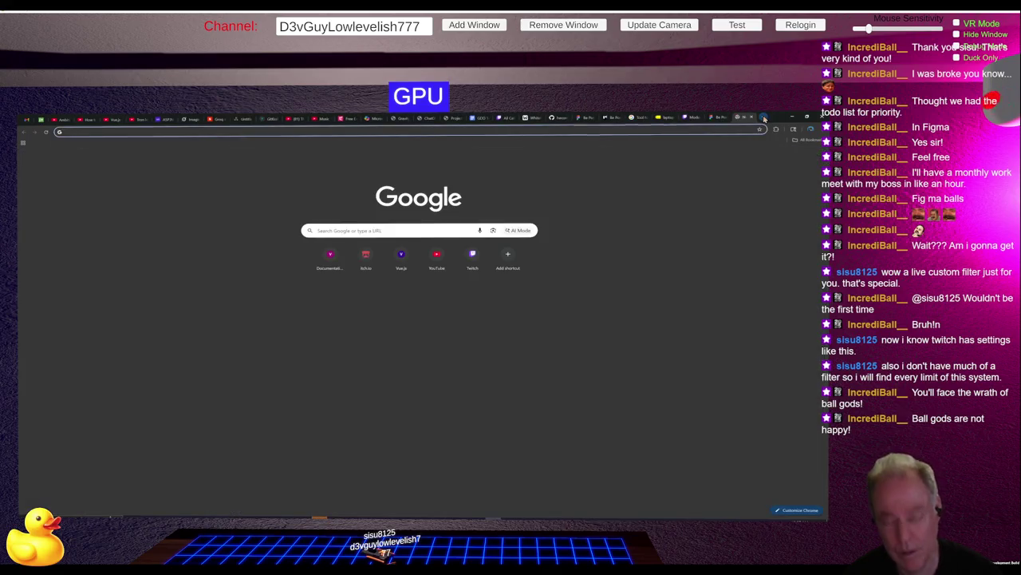
pyautogui.write('https://developers.google.com/maps/documentation/maps-static')
pyautogui.press('Return')
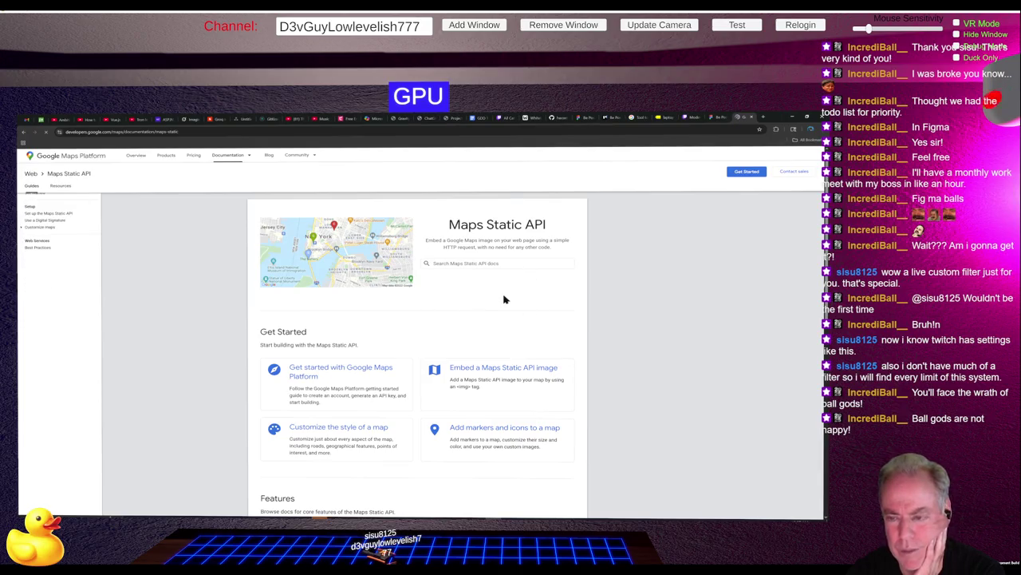
pyautogui.scroll(-5, 504, 299)
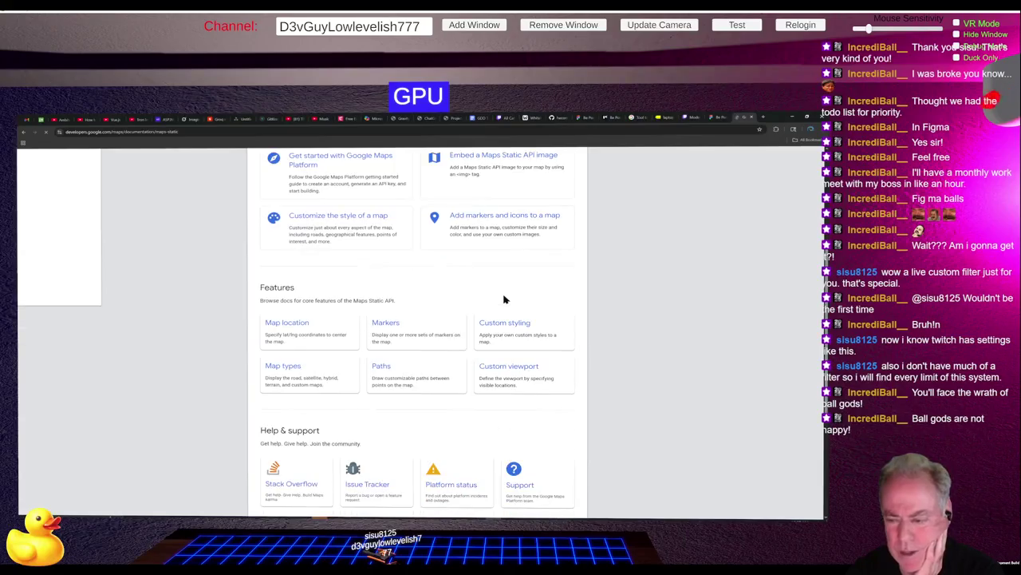
pyautogui.scroll(-3, 503, 299)
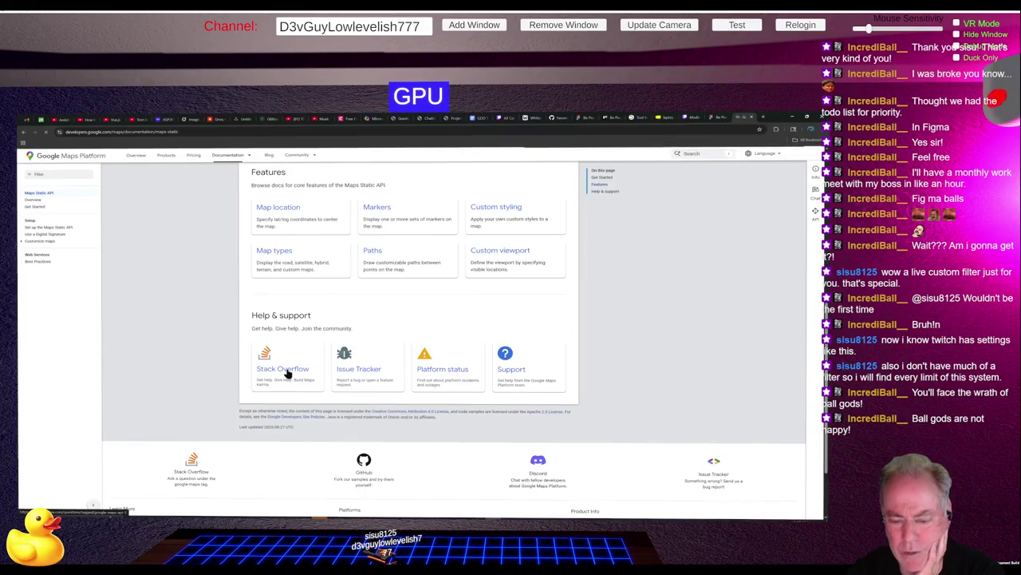
pyautogui.scroll(1, 288, 372)
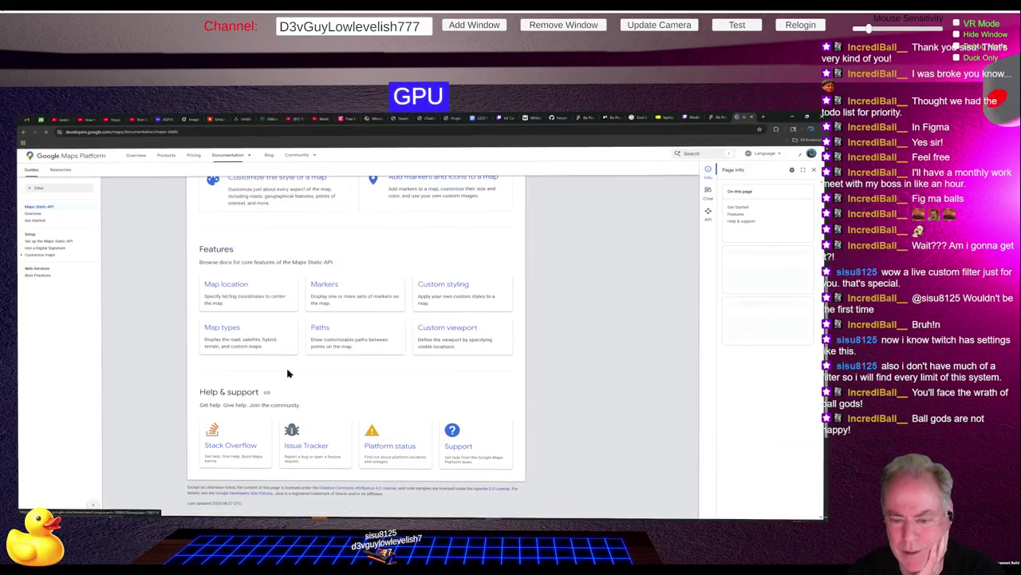
pyautogui.scroll(1, 288, 372)
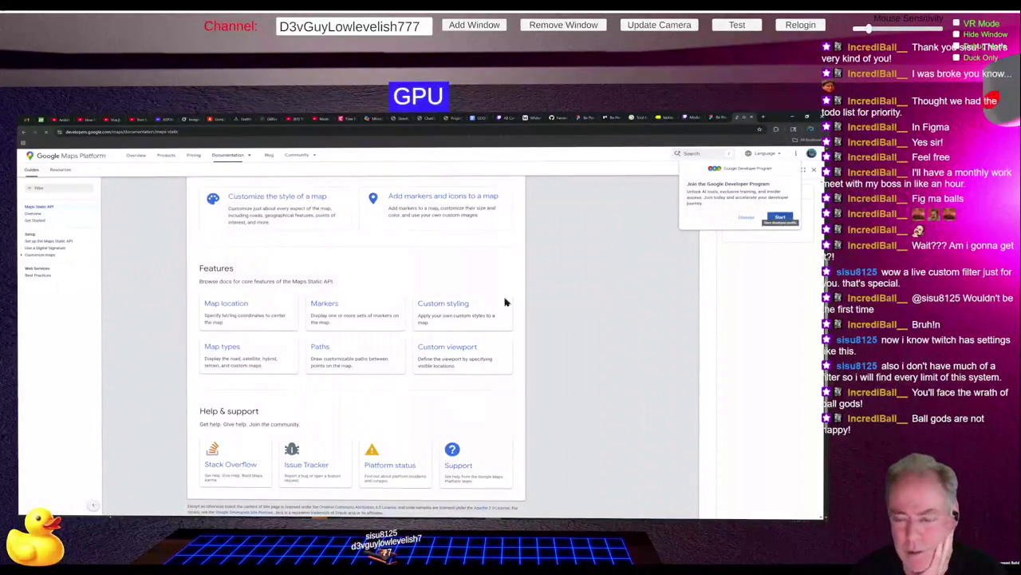
pyautogui.scroll(-3, 511, 299)
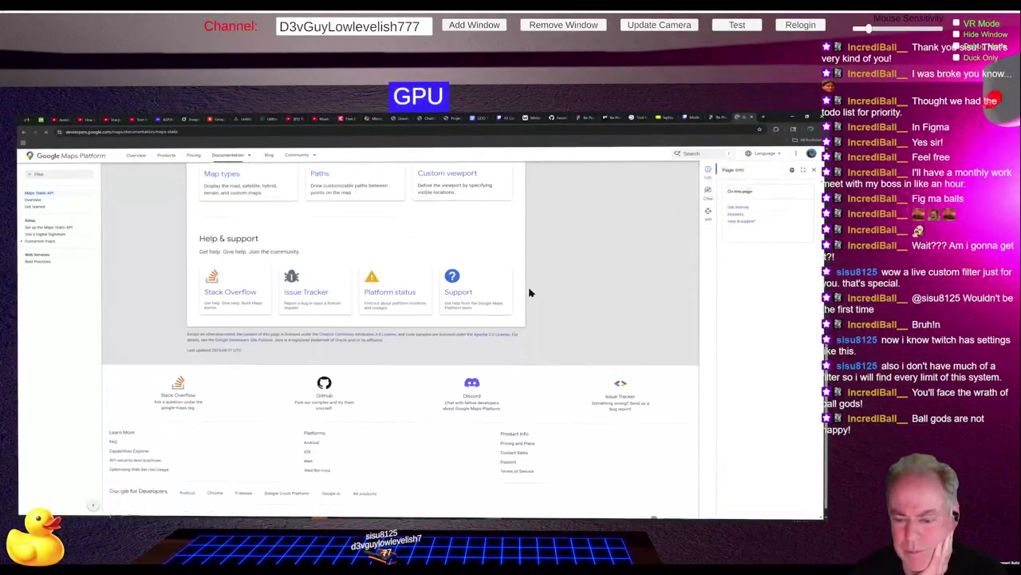
pyautogui.scroll(8, 529, 293)
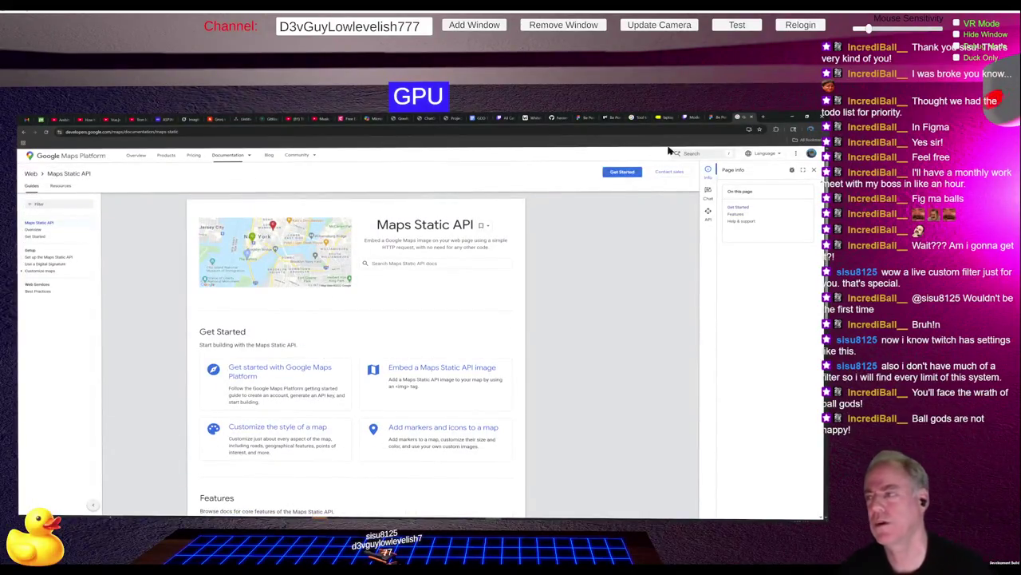
pyautogui.click(755, 118)
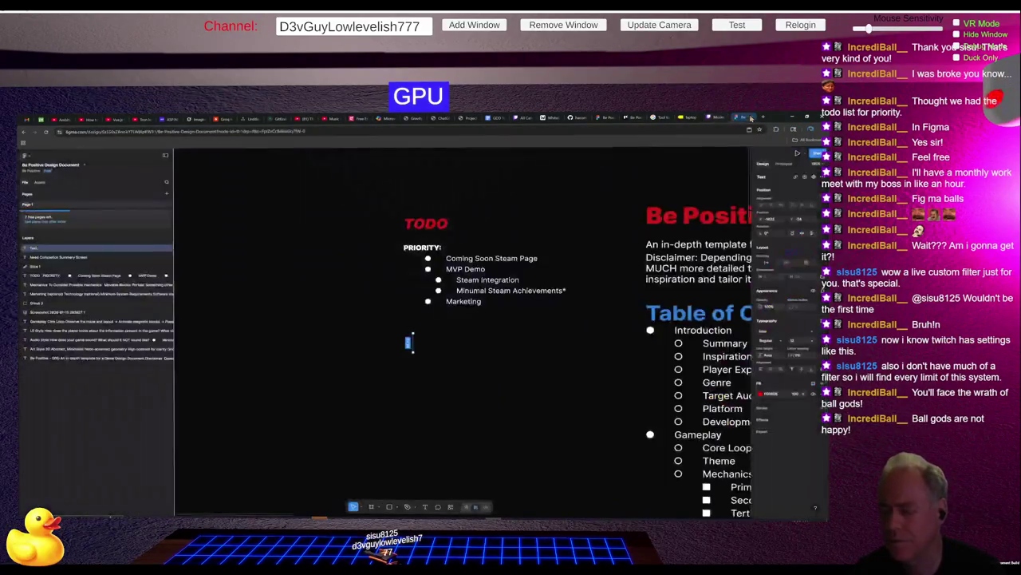
# Step: Switch to Figma and select the word 'Marketing' in the TODO priority list text
pyautogui.click(750, 118)
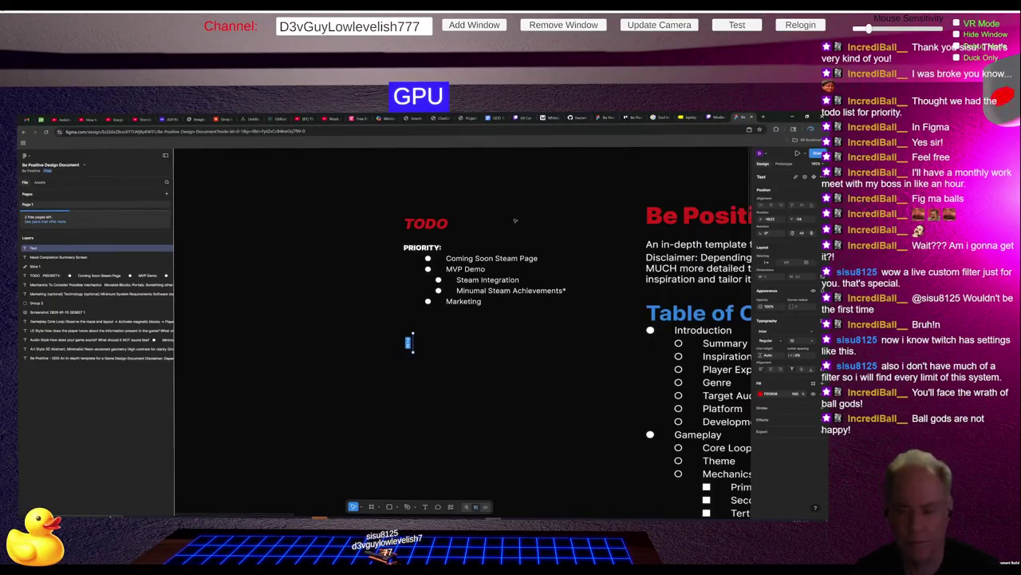
pyautogui.scroll(-5, 521, 220)
pyautogui.scroll(10, 499, 273)
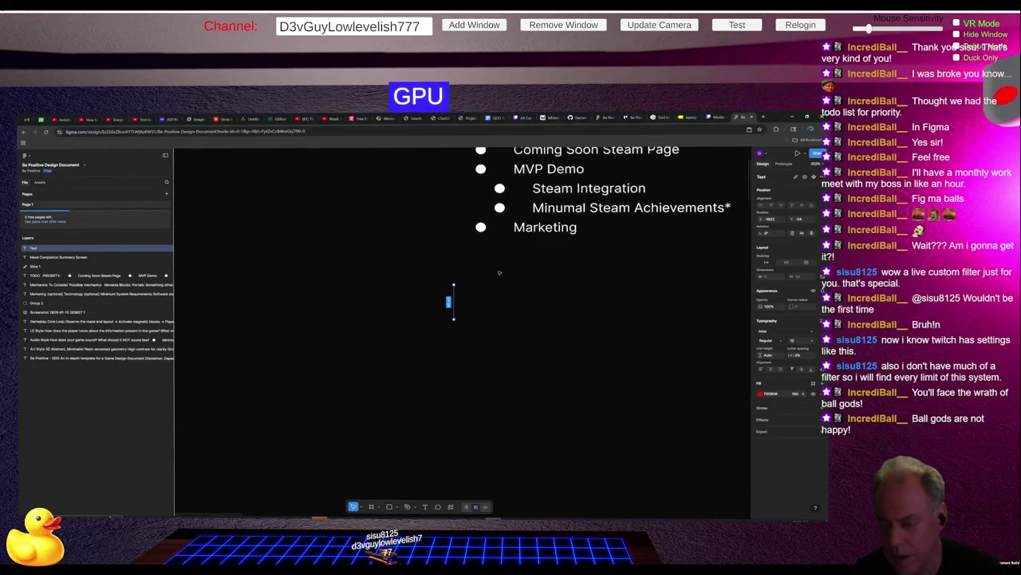
pyautogui.click(519, 232)
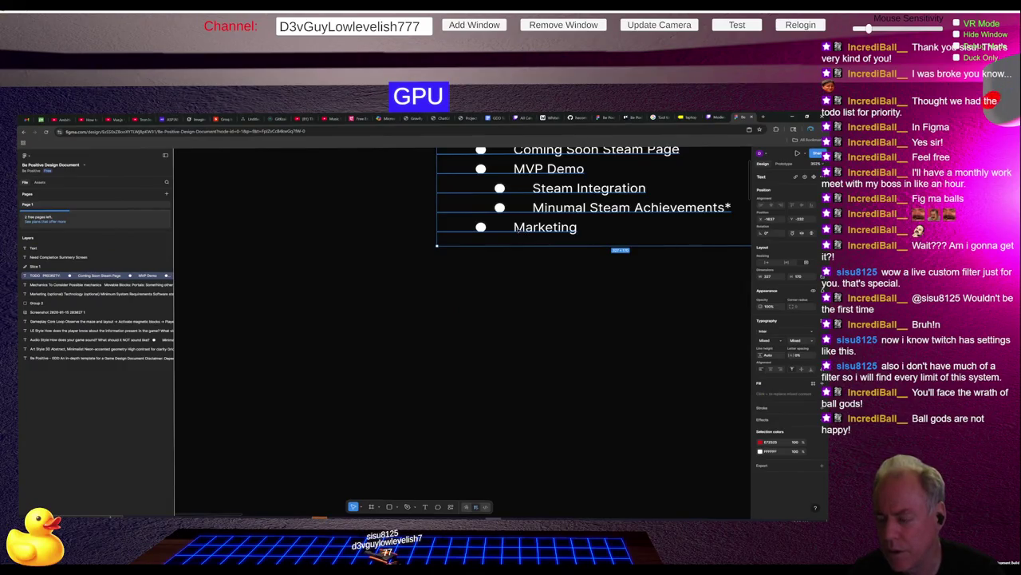
pyautogui.doubleClick(517, 228)
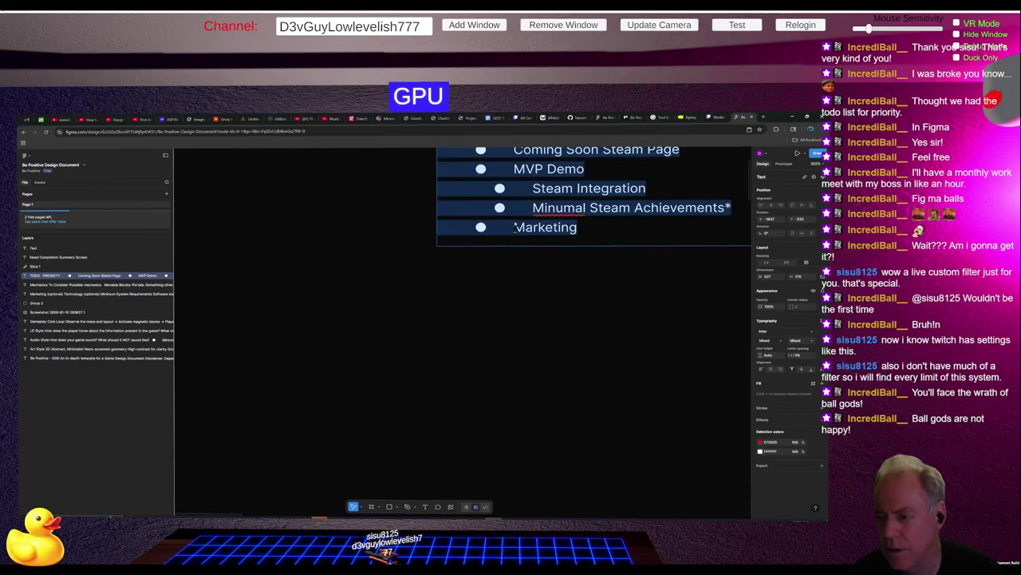
pyautogui.moveTo(515, 227); pyautogui.dragTo(588, 227)
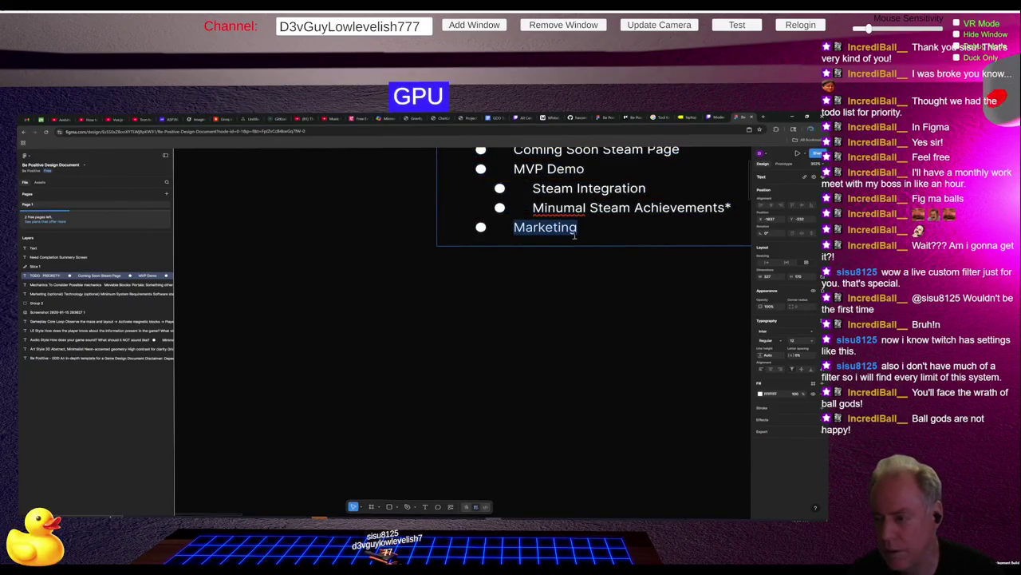
# Step: Leave text editing and marquee-select the small text layer below the list
pyautogui.rightClick(462, 328)
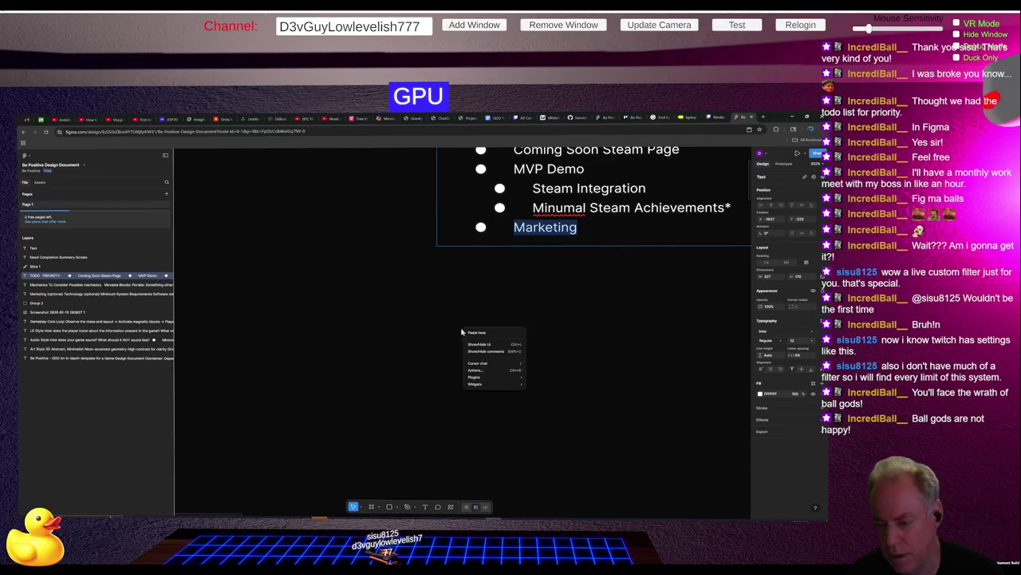
pyautogui.click(474, 335)
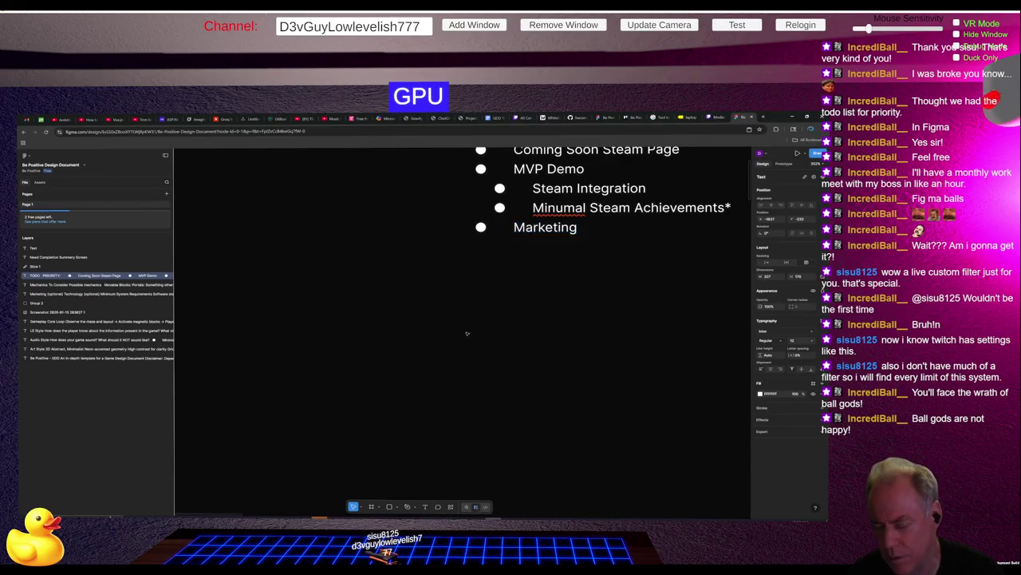
pyautogui.press('Escape')
pyautogui.moveTo(356, 282)
pyautogui.mouseDown()
pyautogui.moveTo(468, 360)
pyautogui.moveTo(648, 458)
pyautogui.moveTo(638, 433)
pyautogui.mouseUp()
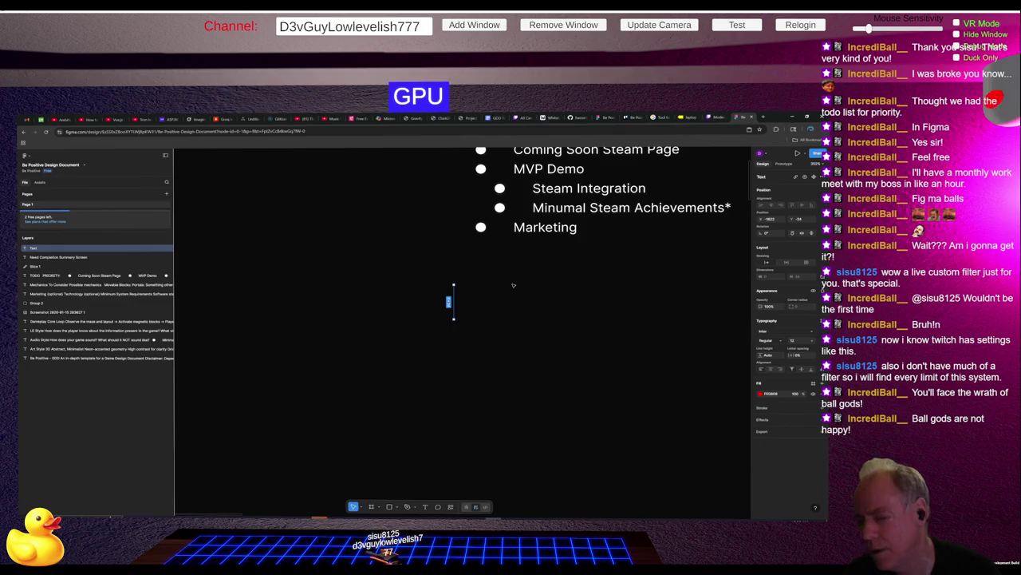
# Step: Draw Frame 1 below the TODO list and place a smaller Frame 2 inside it
pyautogui.press('f')
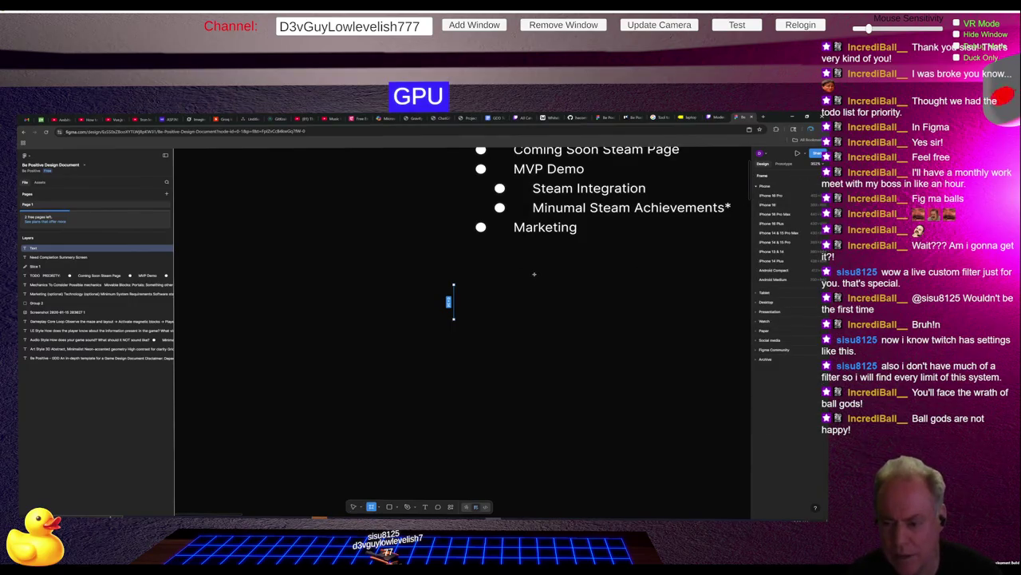
pyautogui.moveTo(397, 260); pyautogui.dragTo(607, 368)
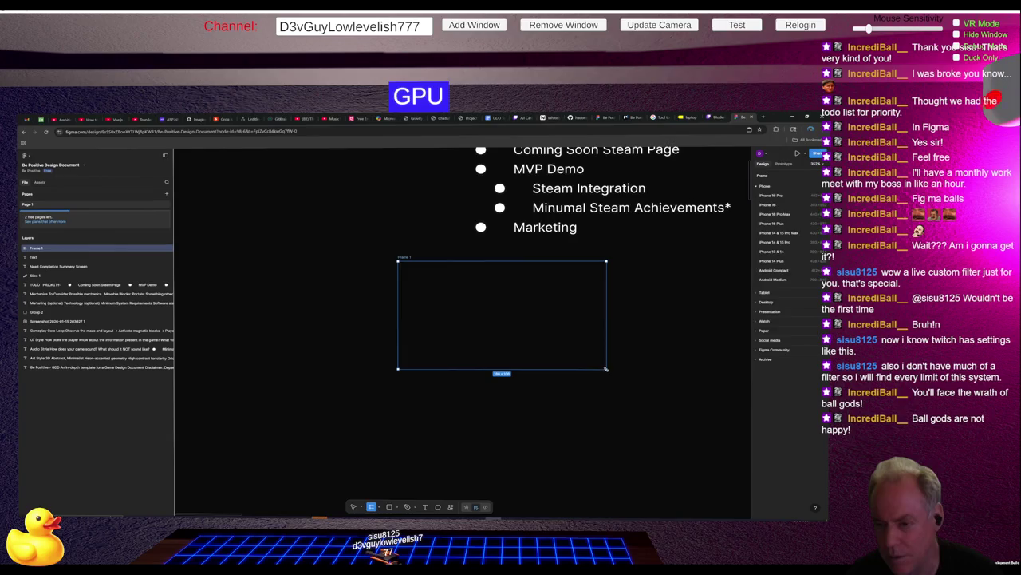
pyautogui.press('f')
pyautogui.click(470, 324)
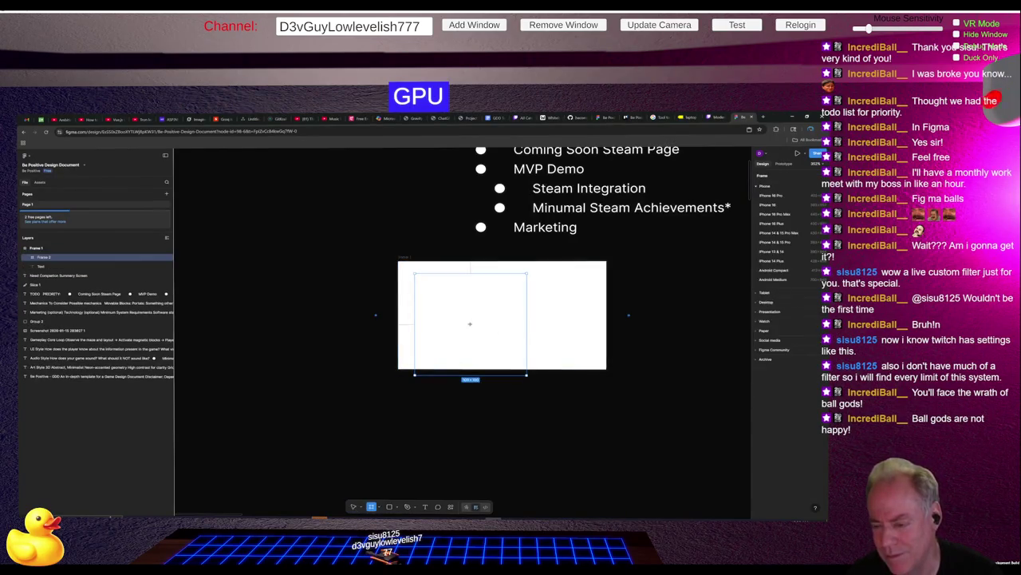